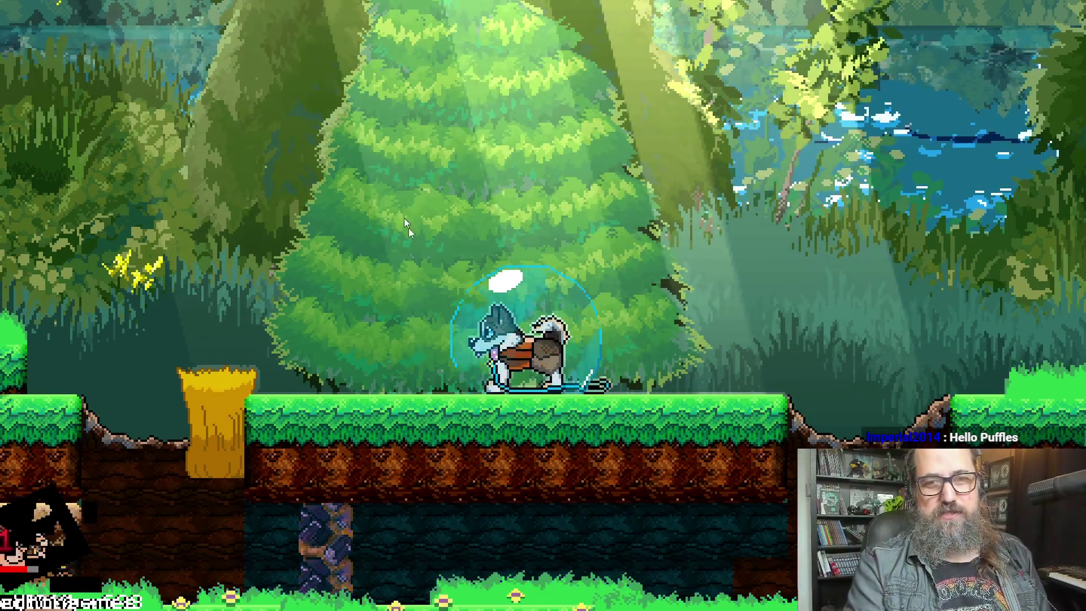
- Quit the running Marduk build and return to GameMaker's spr_food sprite view
key("alt+Tab")
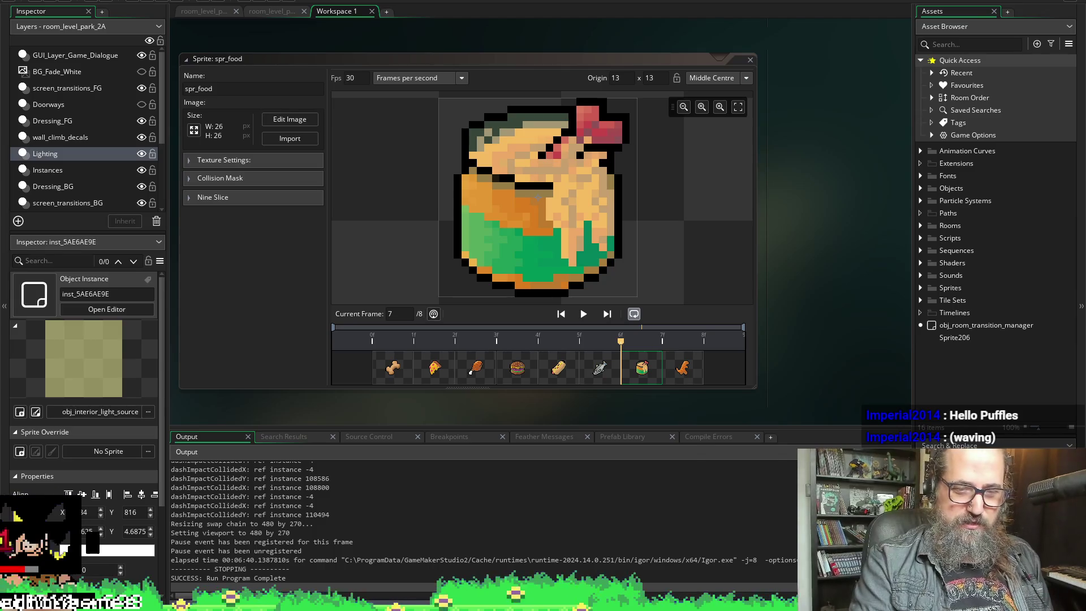
- Bring TODO_Marduk.txt forward and highlight the interior cave level dressing task
key("alt+Tab")
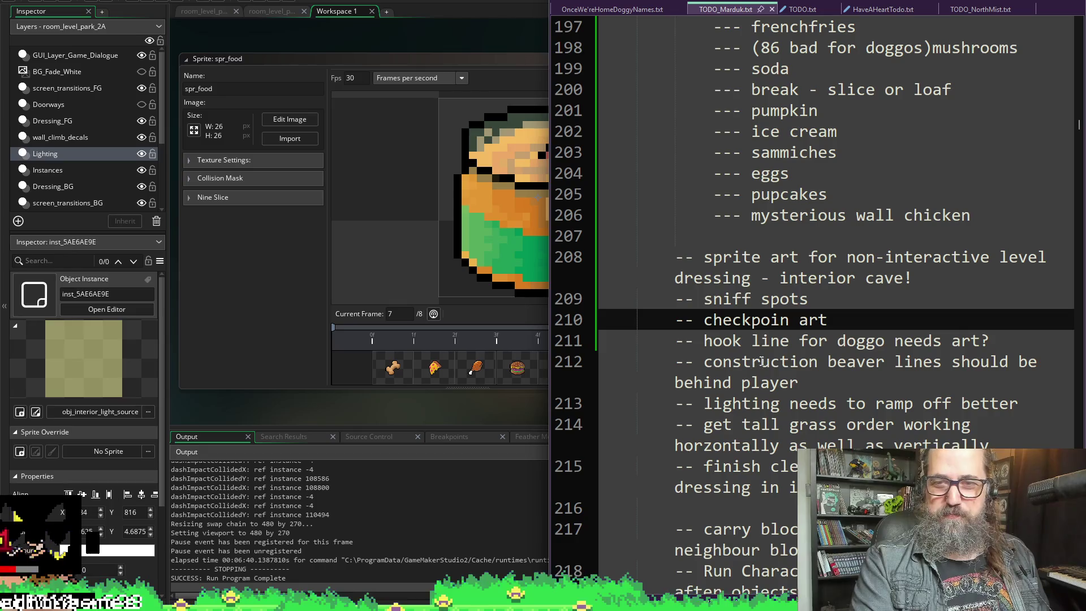
left_click_drag(704, 261, 919, 277)
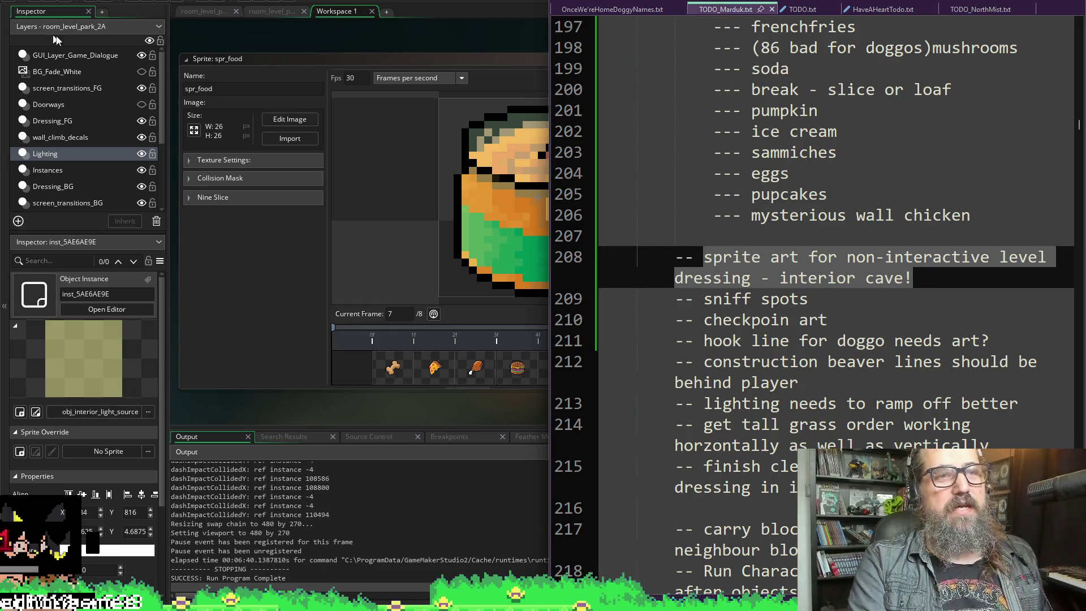
- Return to the GameMaker project and run the game build with F5
left_click(272, 20)
key("F5")
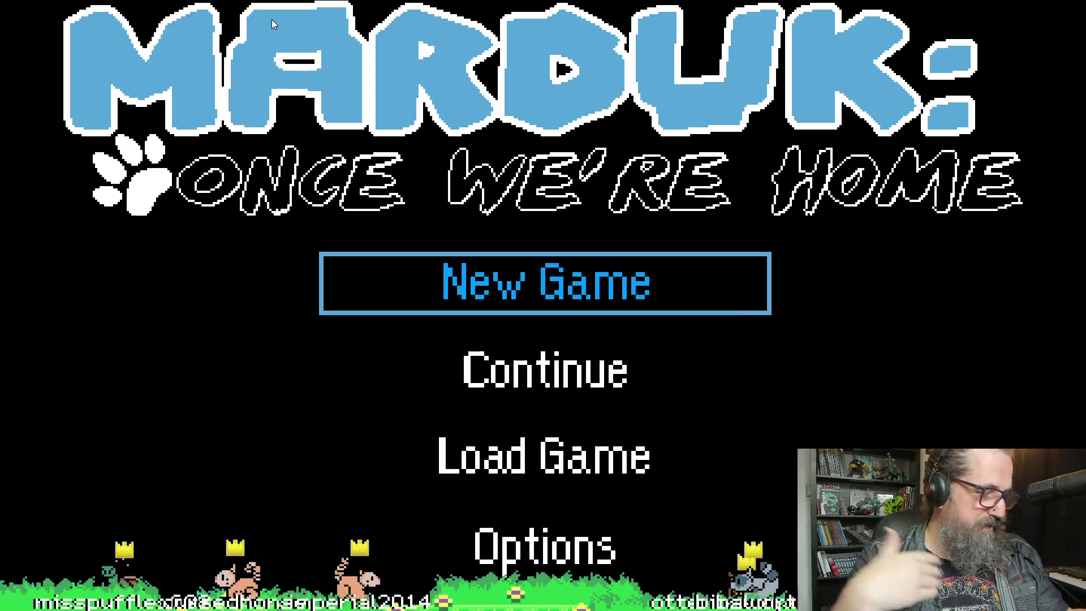
- Continue a saved game from the title menu, leave fullscreen, and reach the cave level
key("Down")
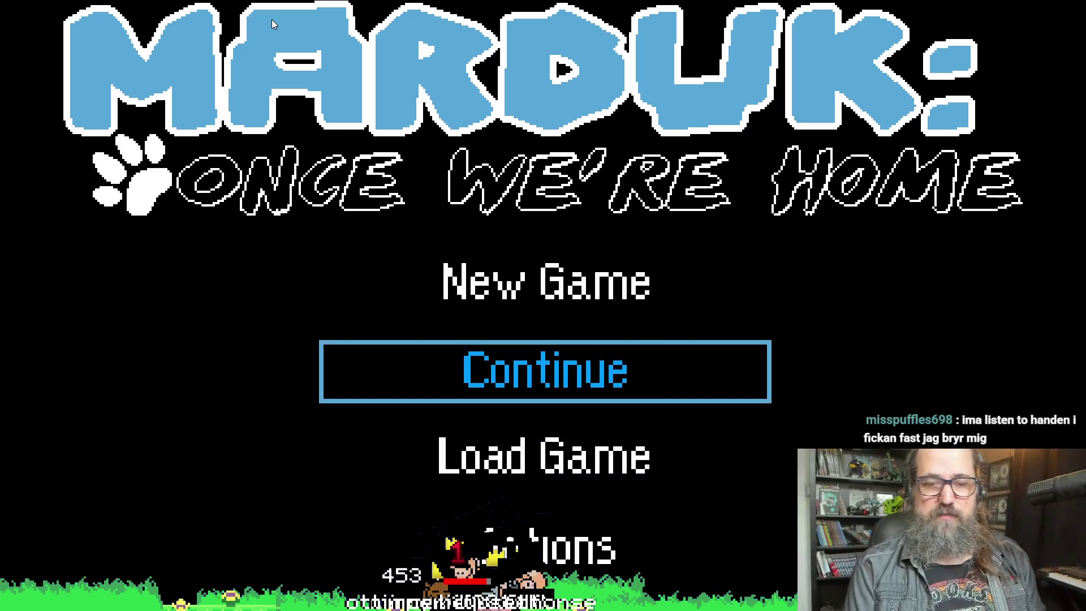
key("Down")
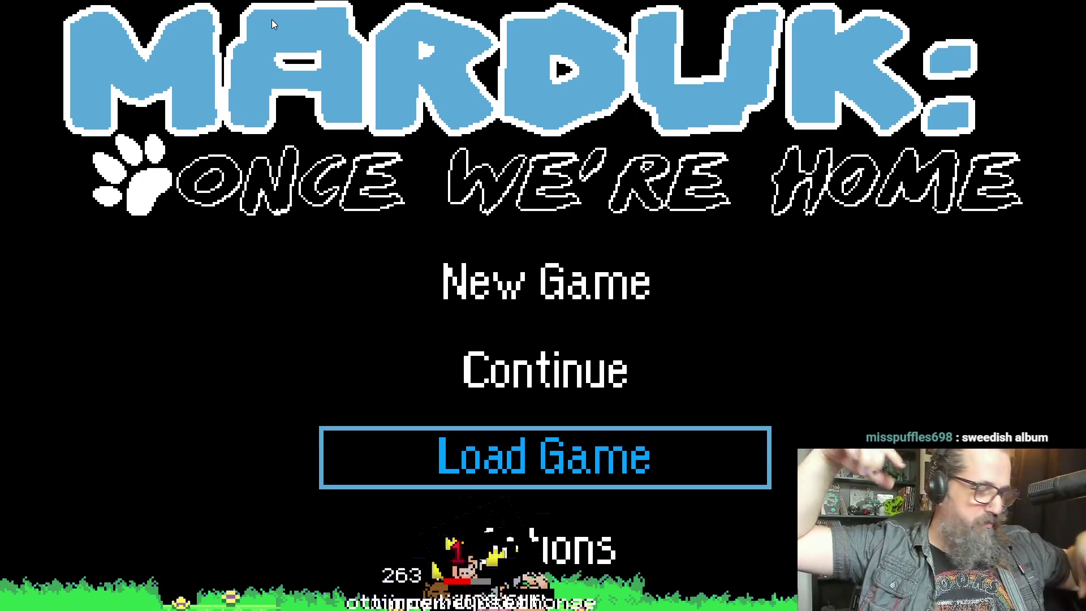
key("F11")
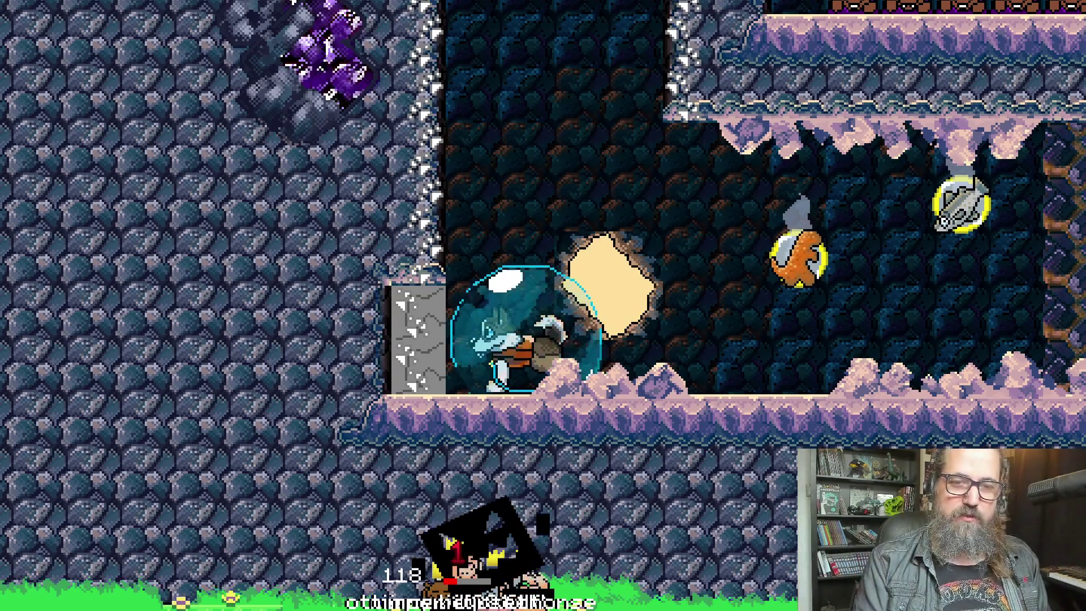
- Pause the game and page over to the Dream - Park map screen
key("Escape")
key("r")
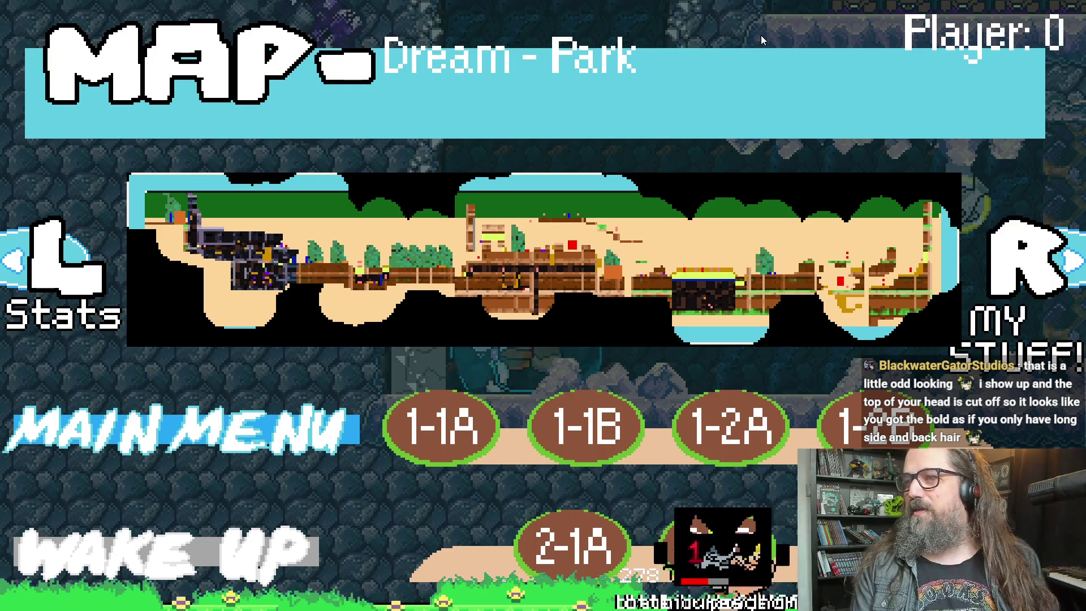
key("Down")
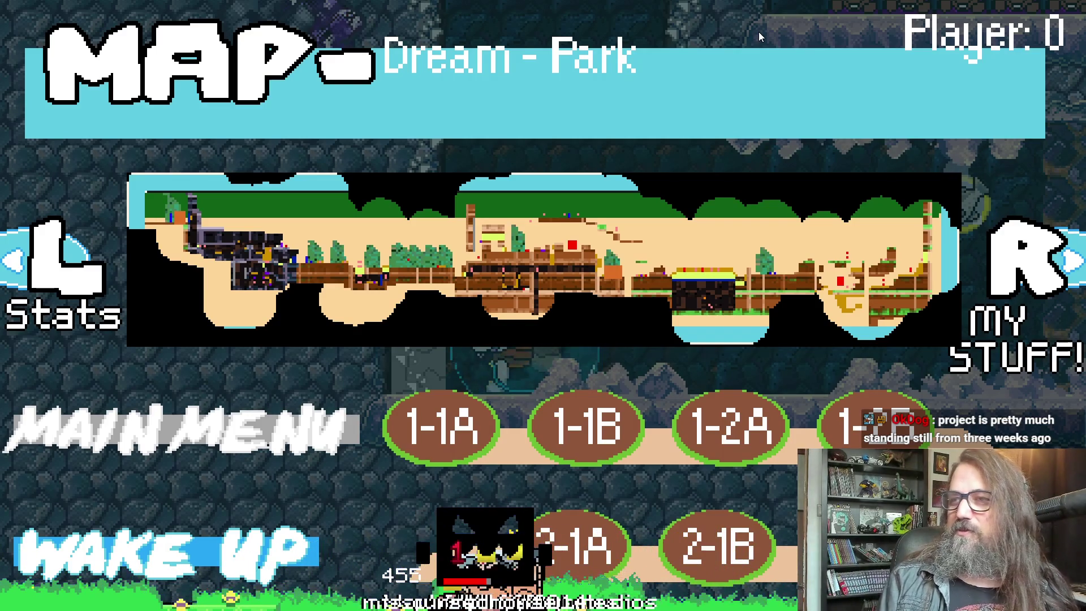
- Pick stop 1-1A on the Dream - Park map and warp into that forest level
key("Right")
key("Up")
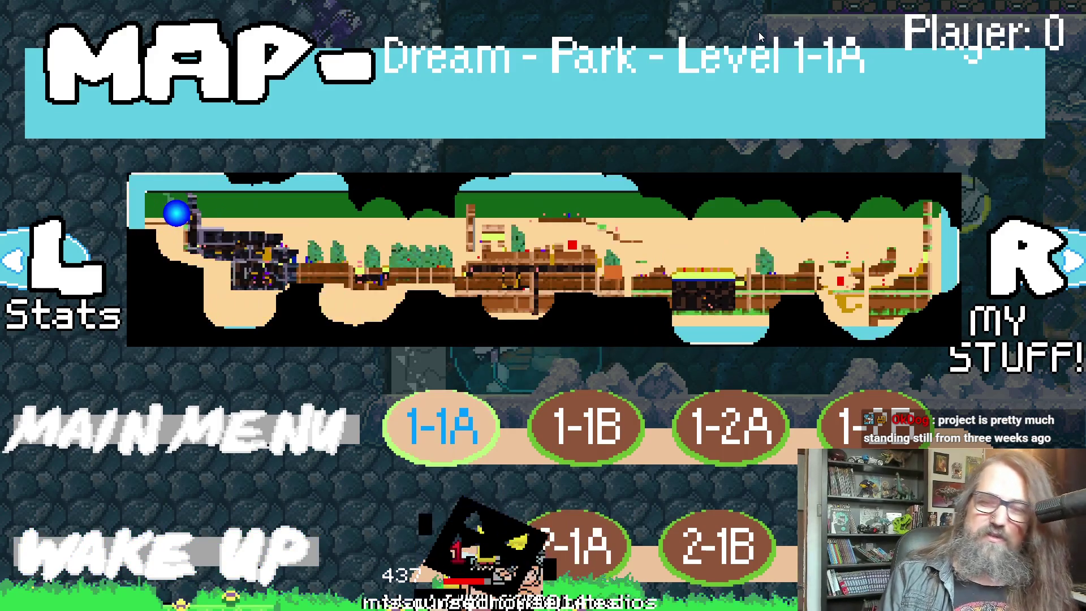
key("Right")
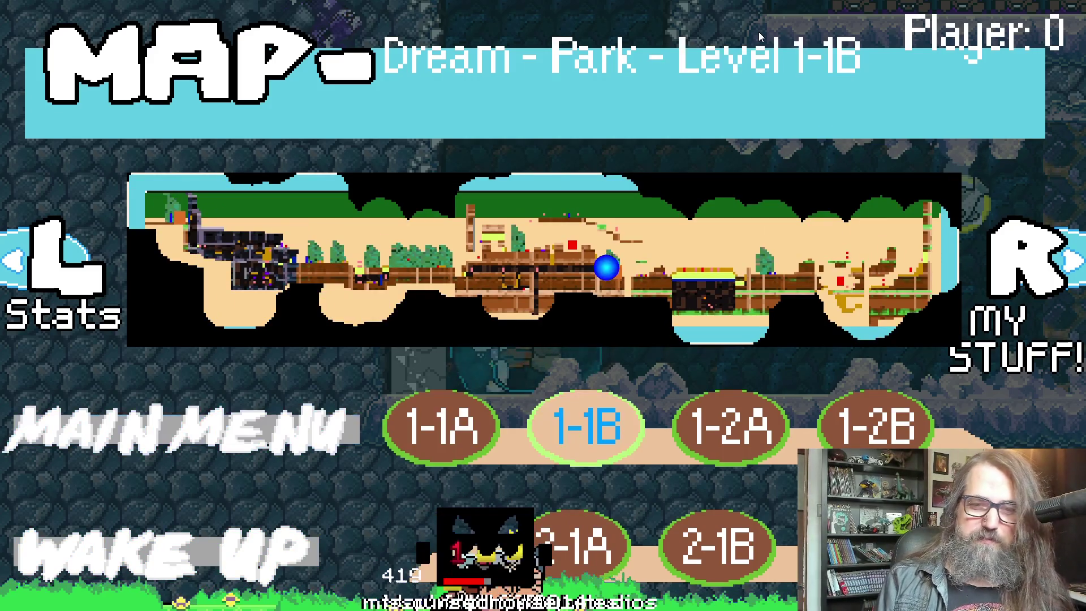
key("Left")
key("Left")
key("Right")
key("Left")
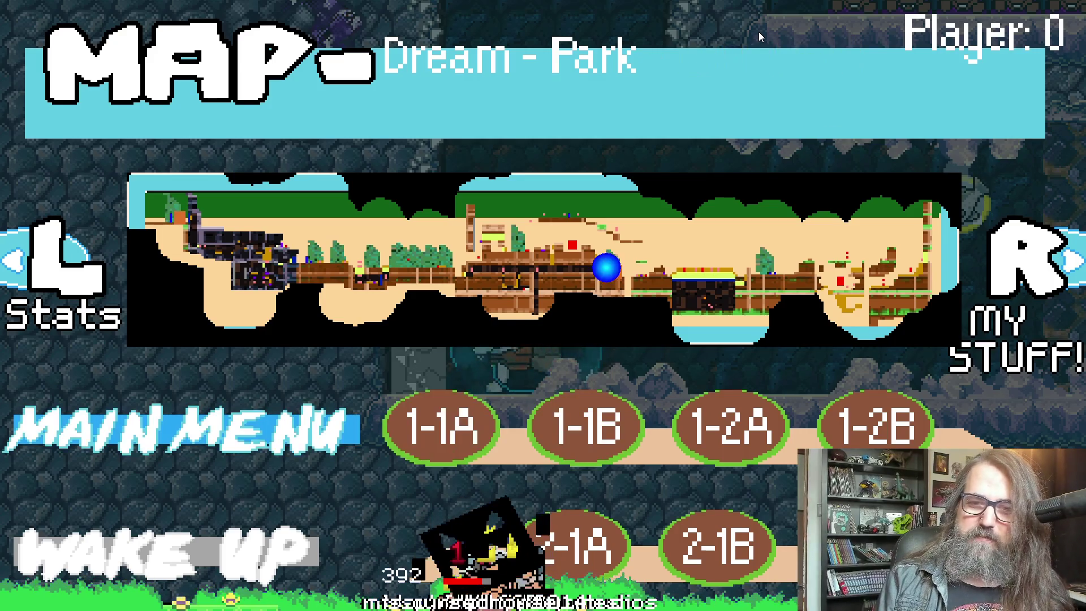
key("Right")
key("Right")
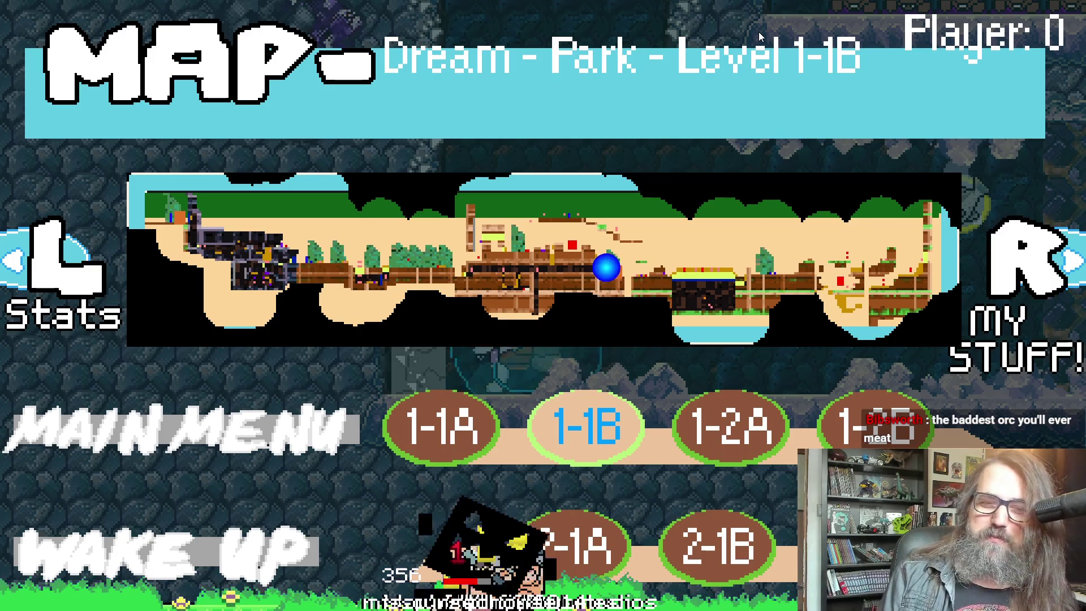
key("Left")
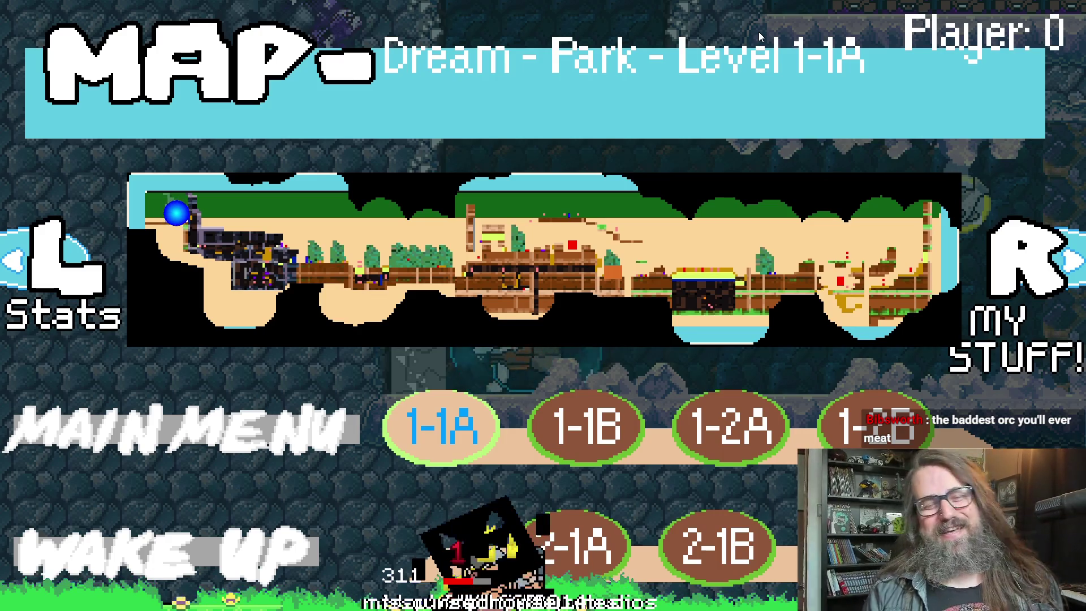
key("Return")
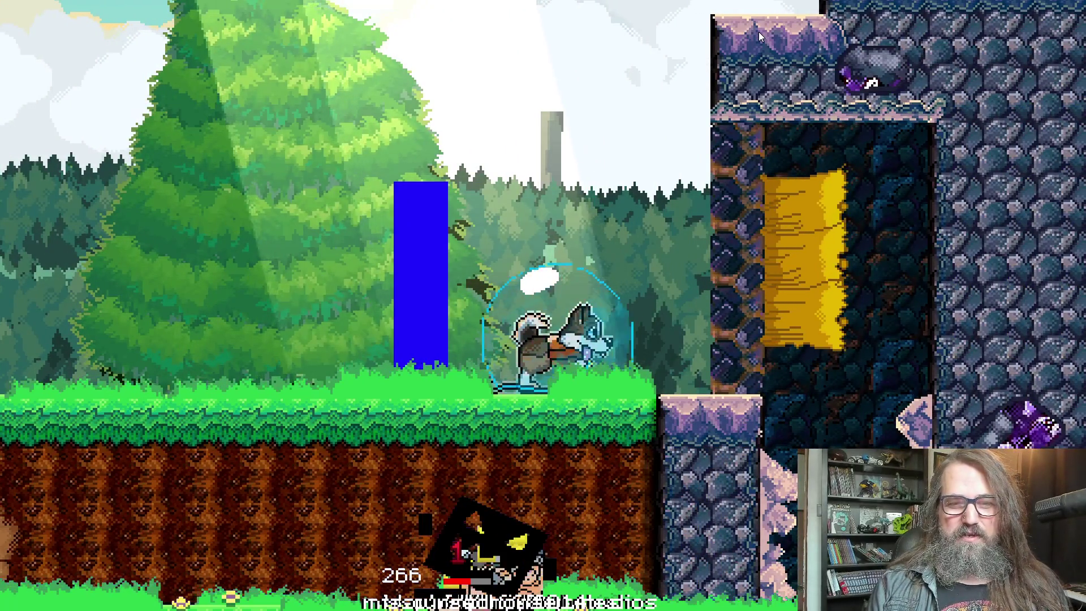
- Move the dog through the cave, then exit fullscreen and go back to GameMaker
key("Right")
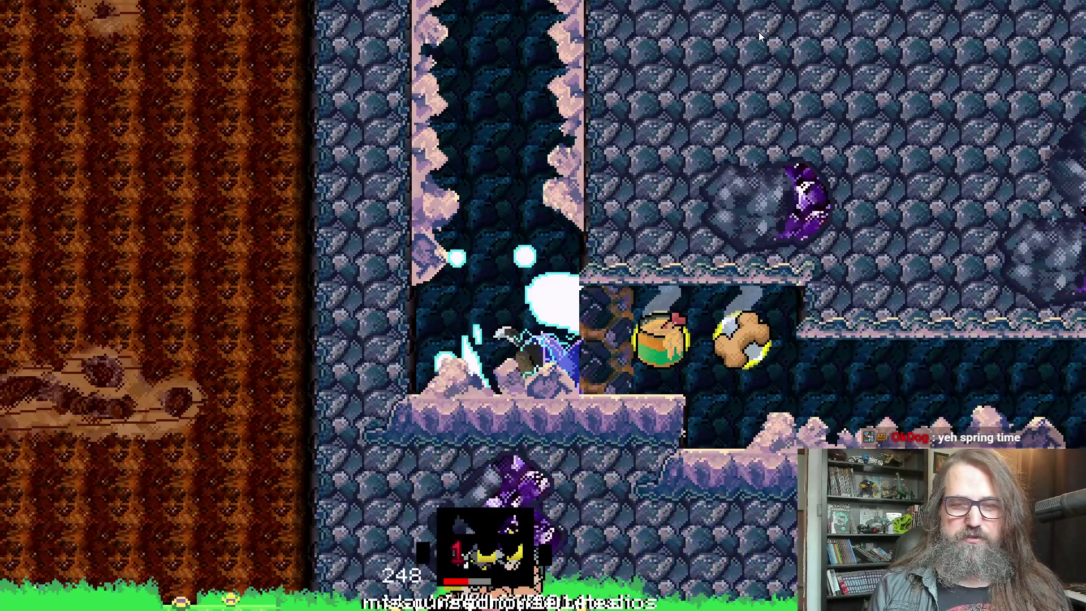
key("Right")
key("Right")
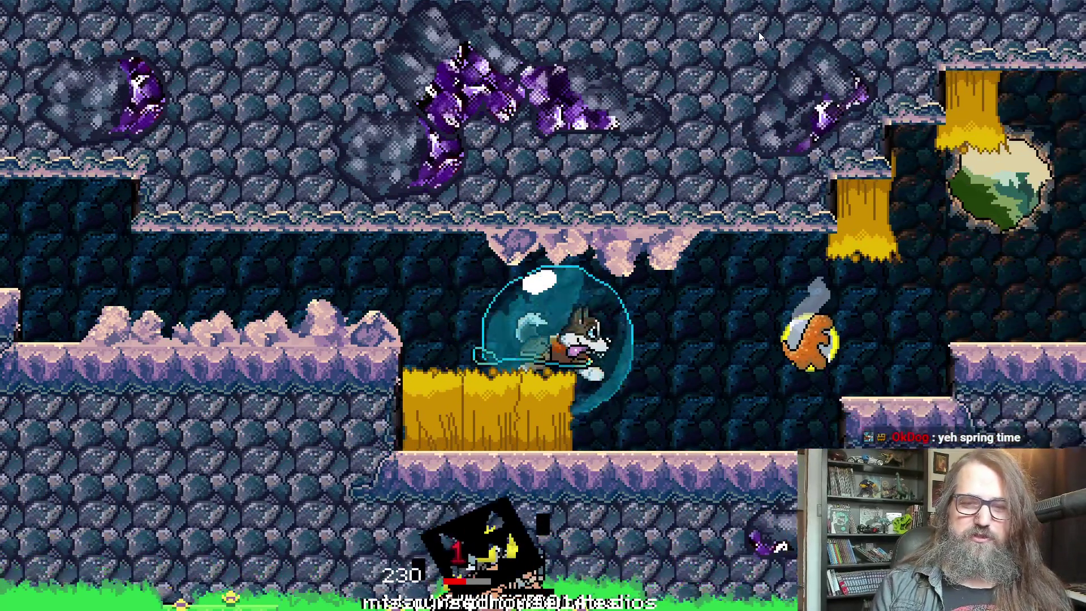
key("Right")
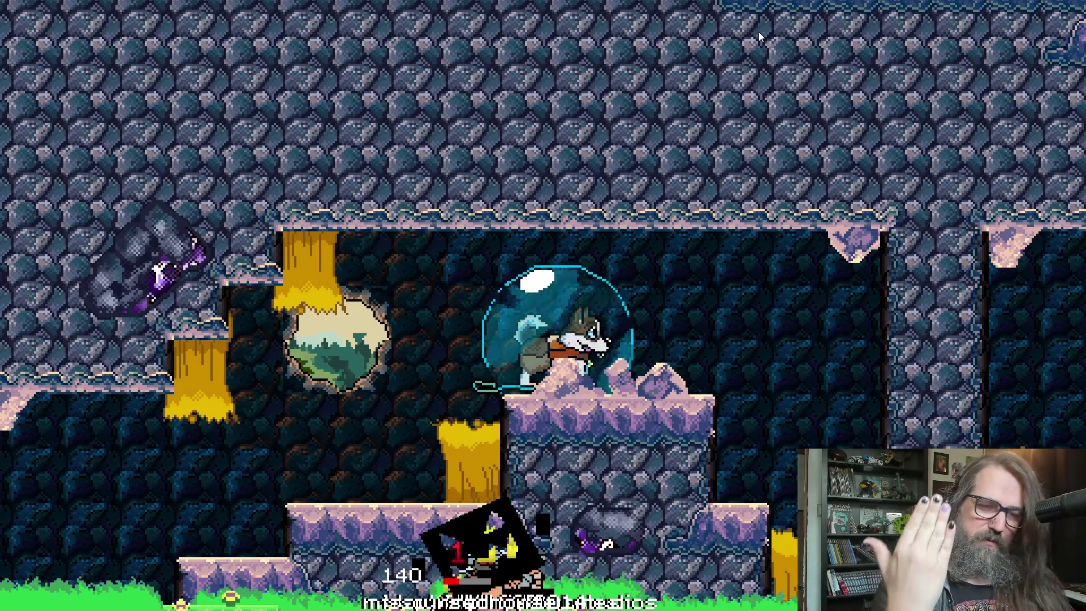
key("Left")
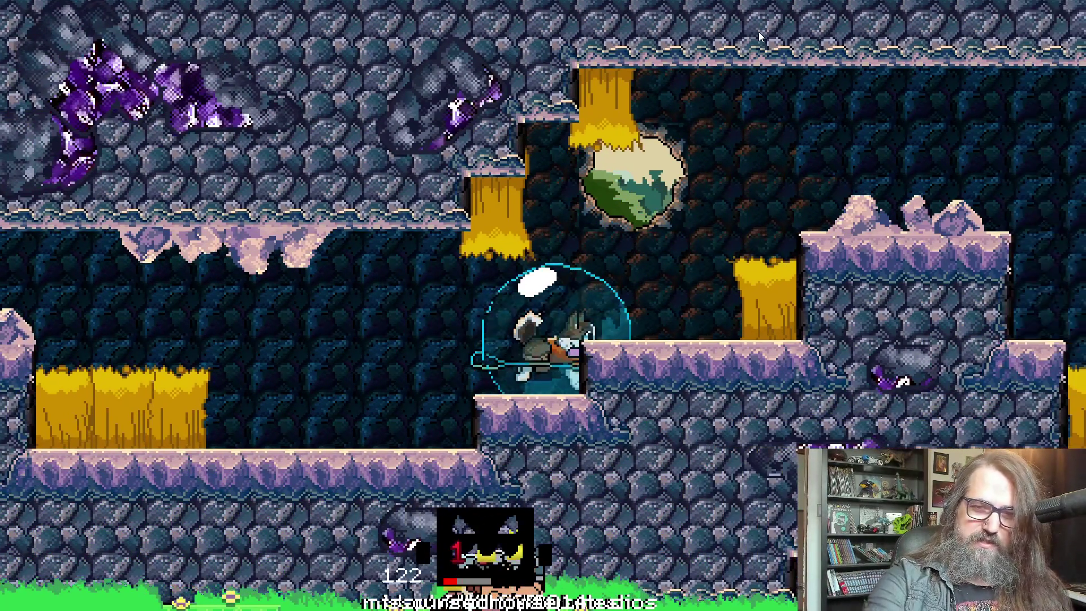
key("Right")
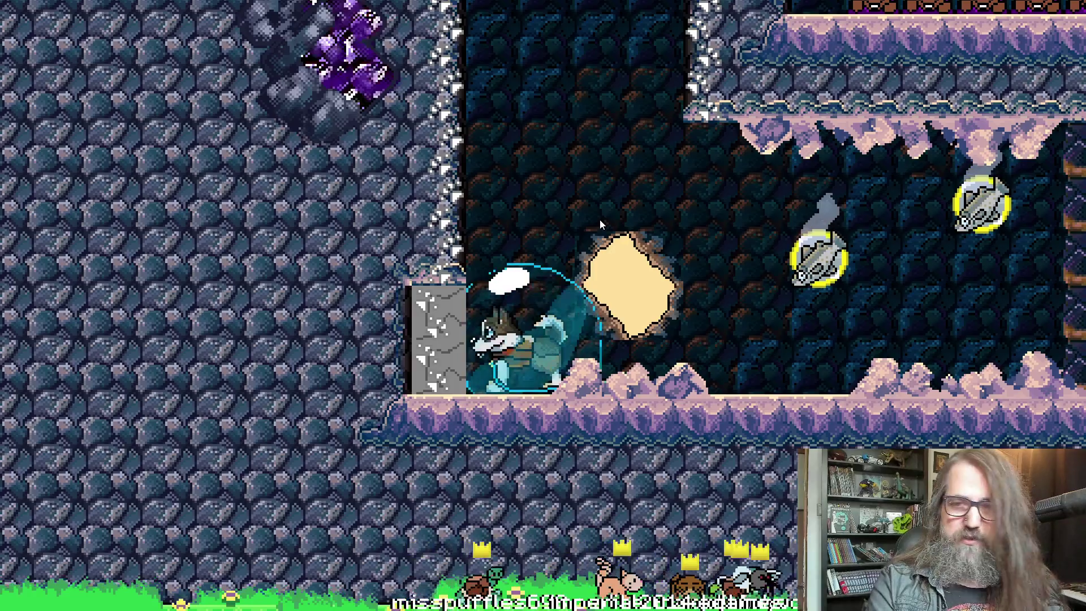
key("alt+Return")
key("alt+Tab")
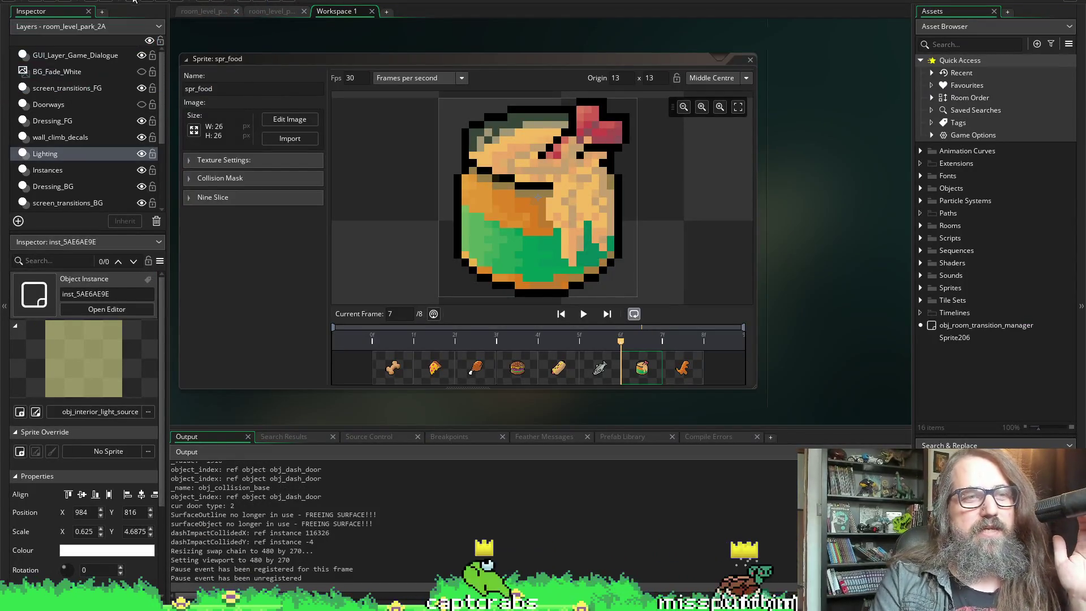
- Stop the test build in GameMaker and switch to Aseprite's start screen
left_click(163, 2)
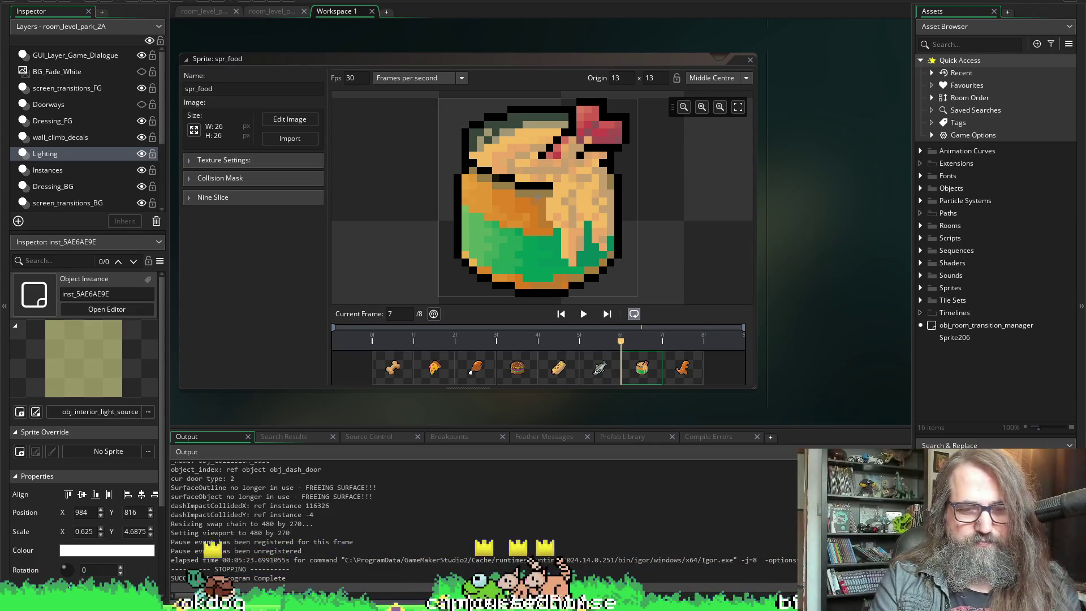
key("alt+Tab")
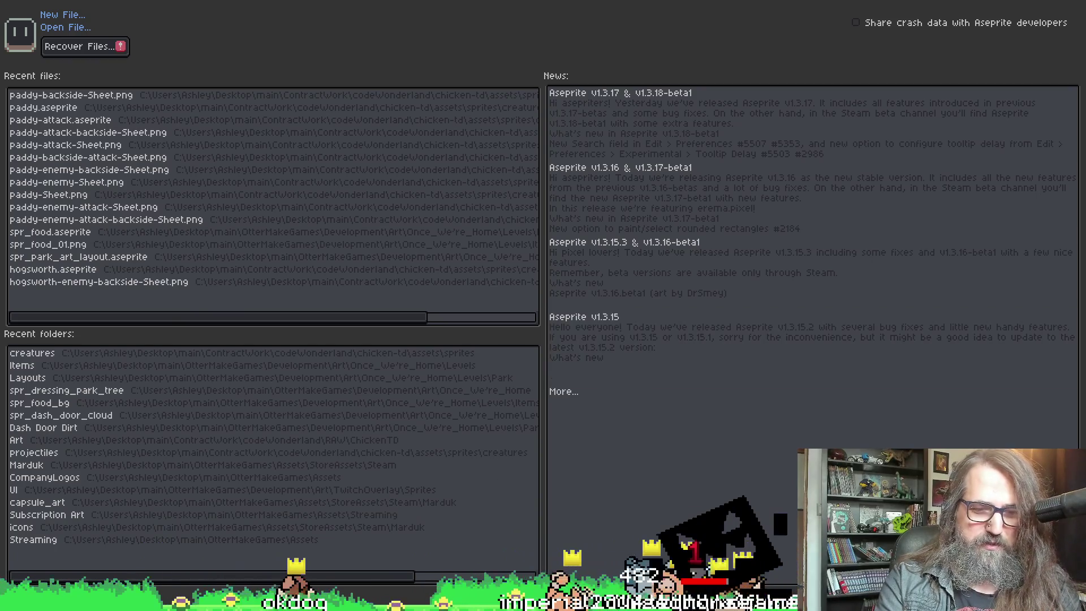
- Show TODO_Marduk.txt in Notepad++ and review the food list near the chimkin nuggies line
left_click(396, 595)
scroll(799, 306, "down", 2)
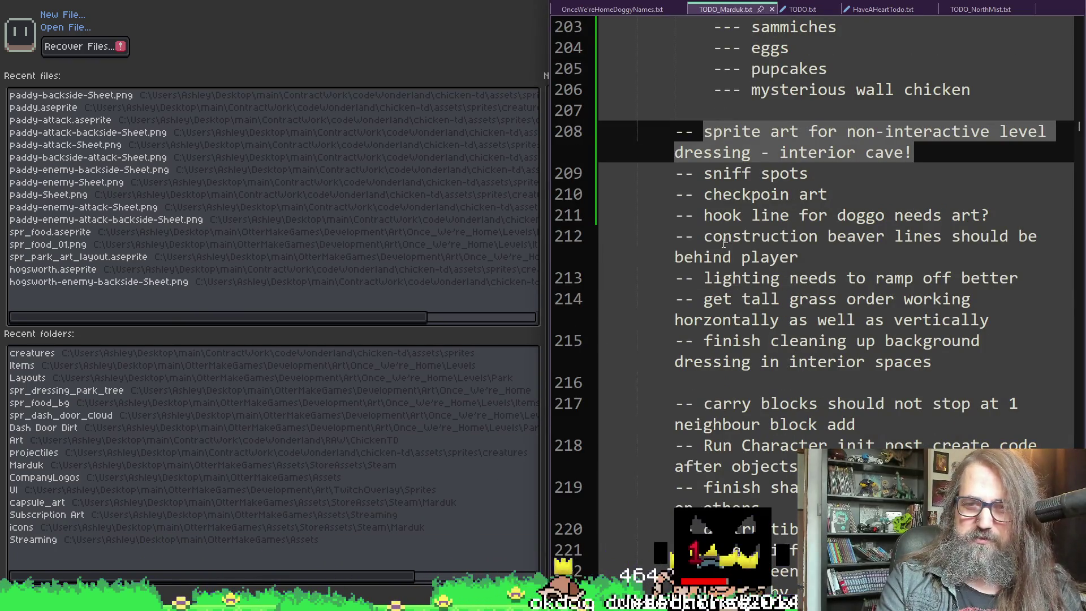
scroll(795, 339, "up", 8)
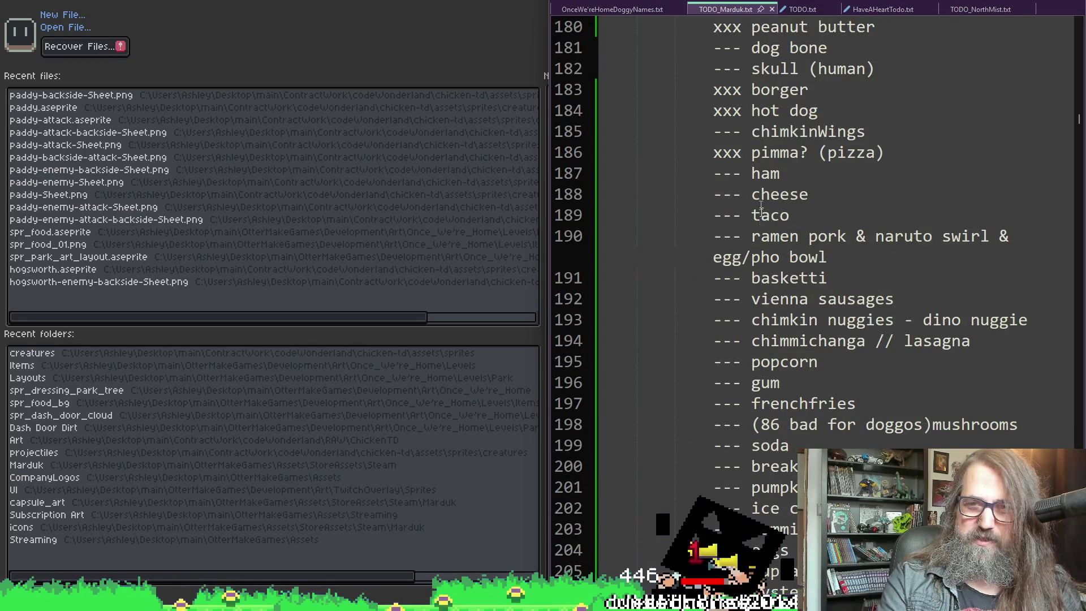
scroll(761, 204, "up", 2)
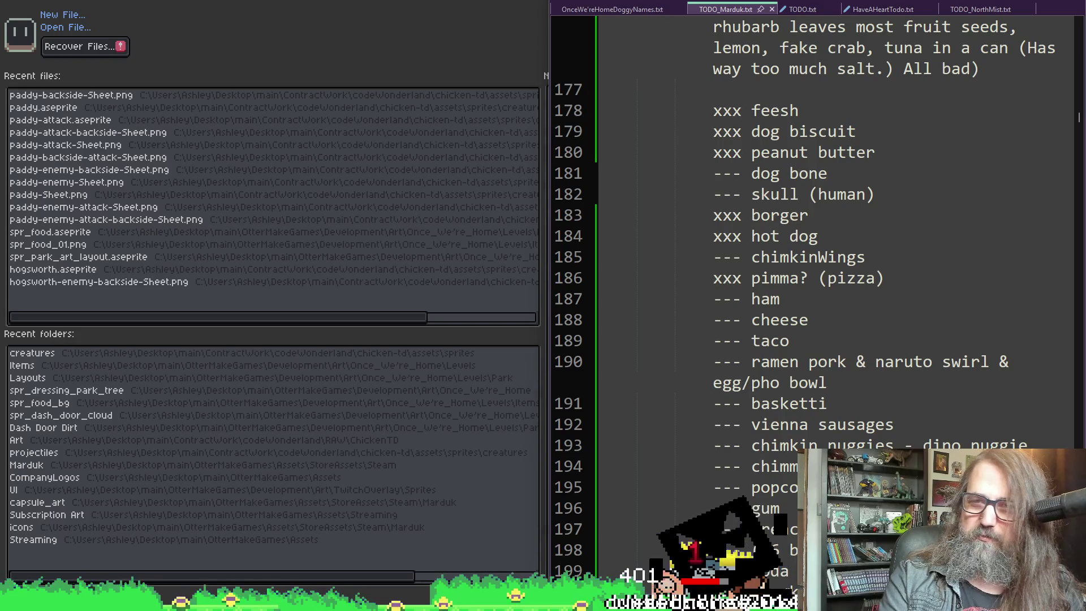
scroll(761, 271, "down", 3)
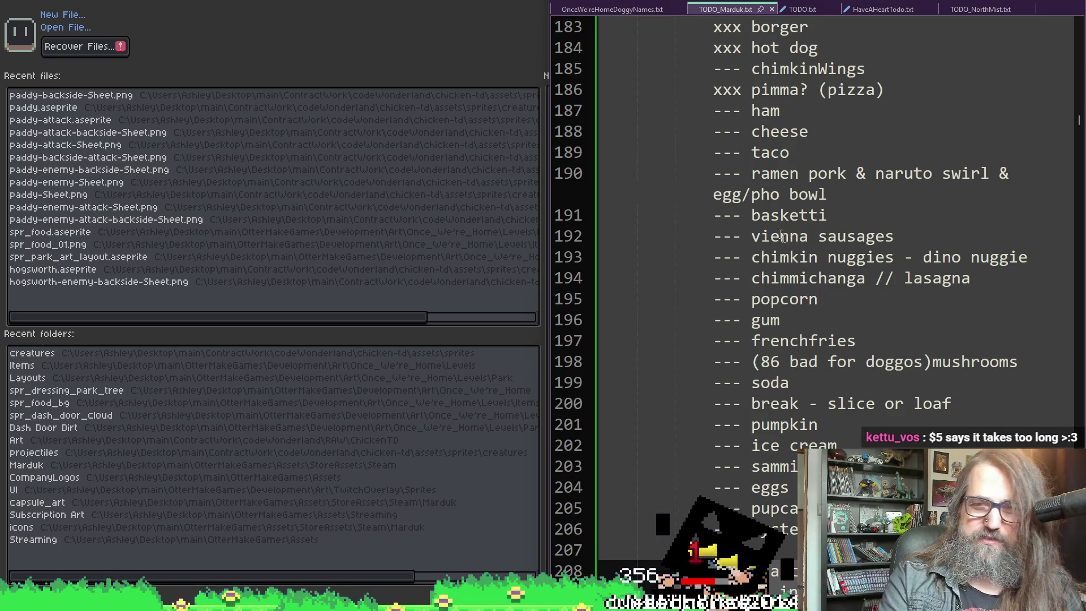
left_click(738, 257)
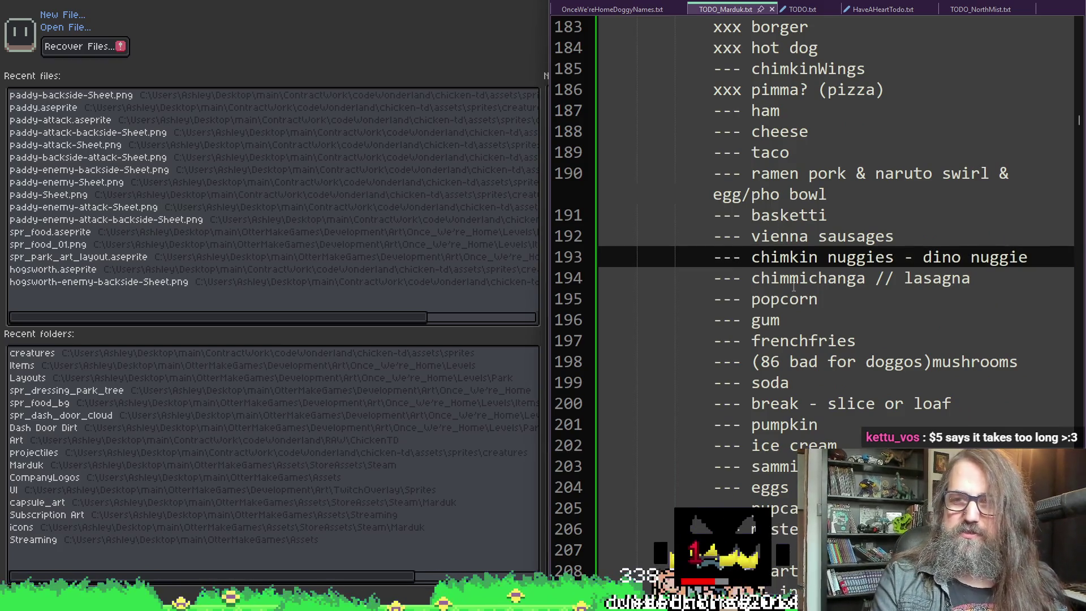
- Replace the dashes before chimkin nuggies with 'xxx' to mark it done
key("shift+Left")
key("shift+Left")
type("xxx")
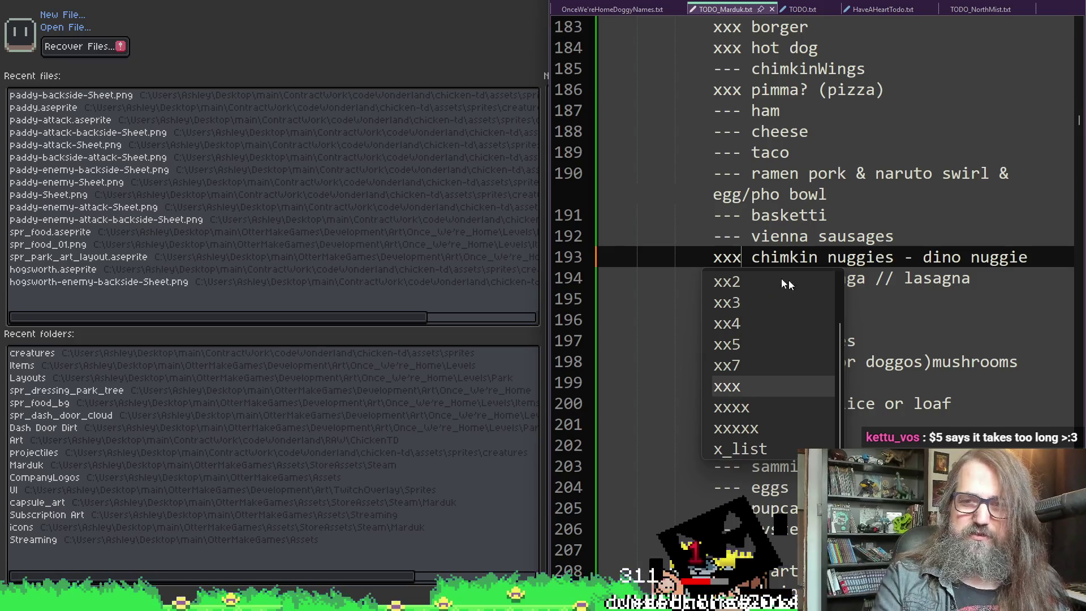
left_click(781, 237)
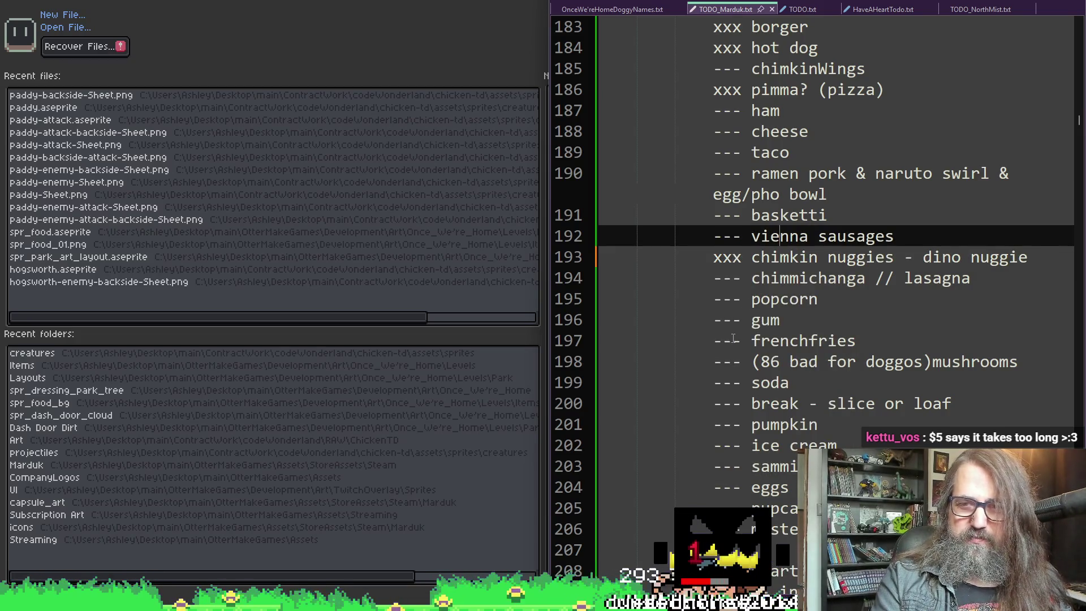
- Type 'xxxsnackme' at the caret on line 206
left_click(752, 529)
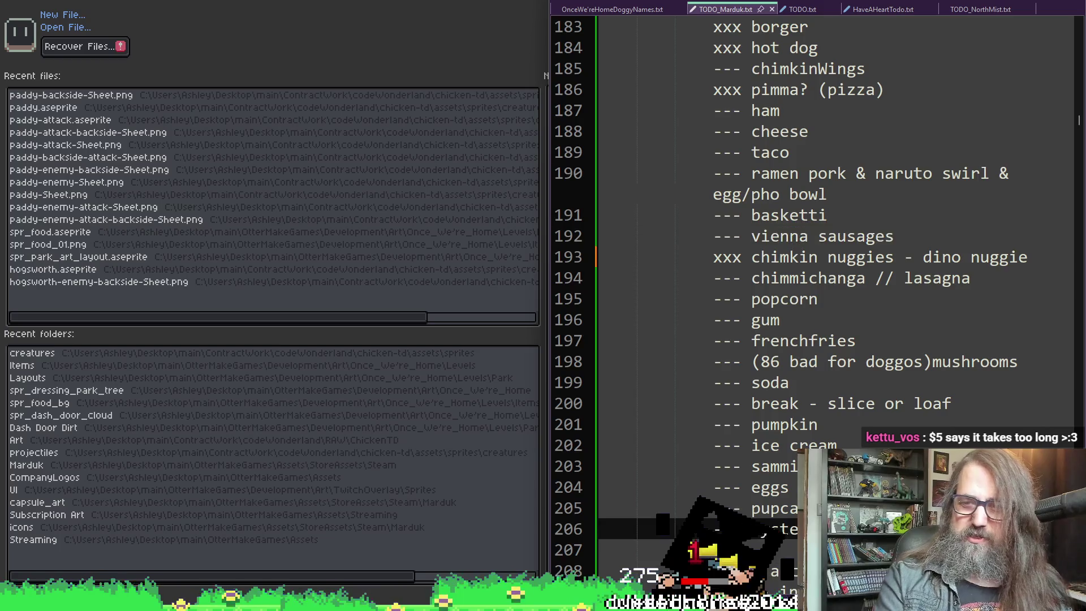
type("xxx")
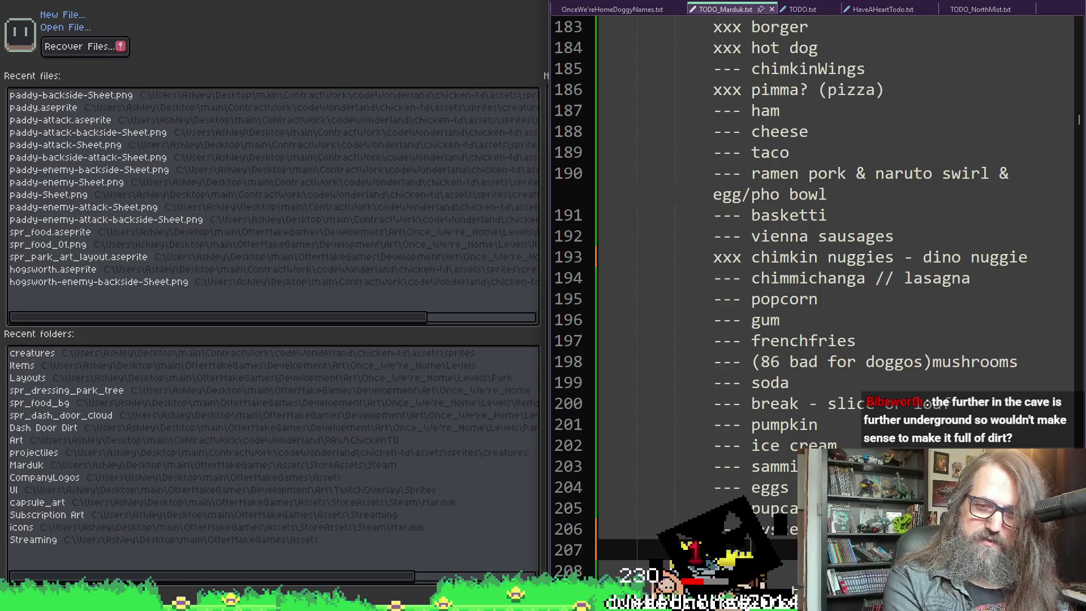
type("snack")
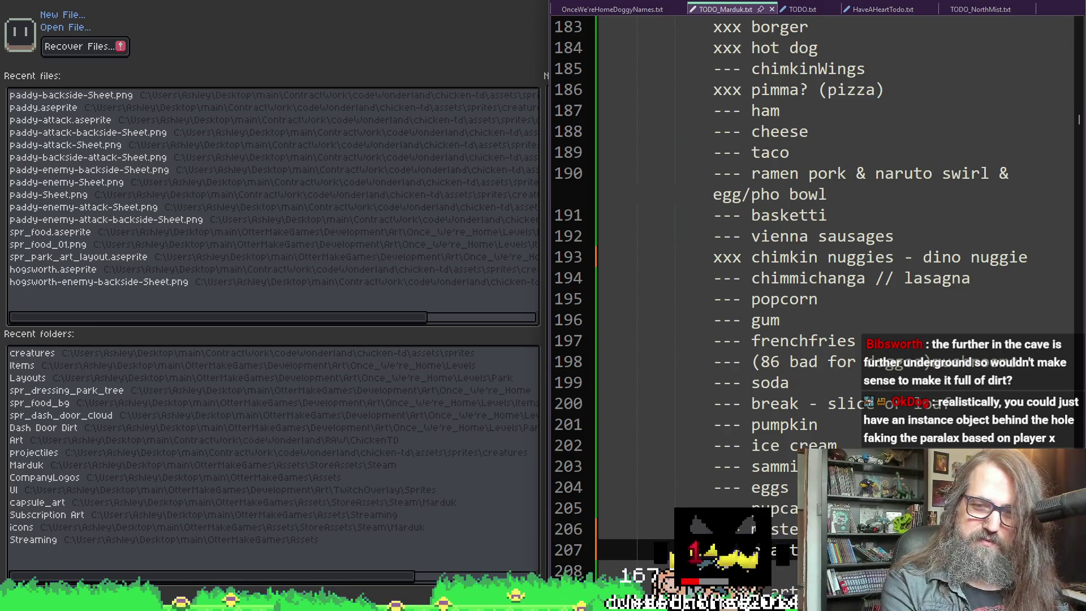
type("me")
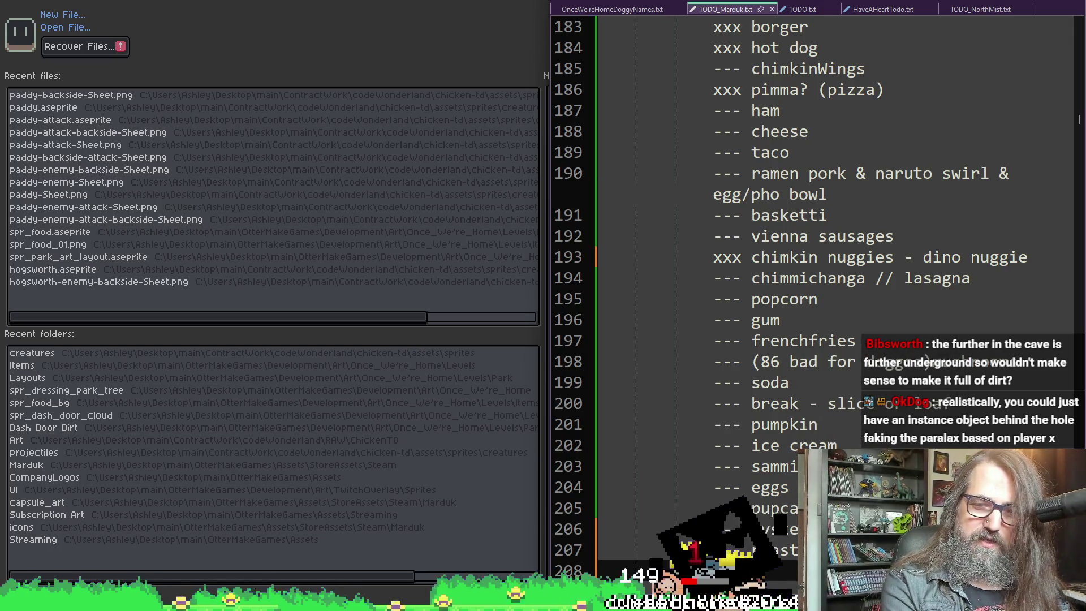
scroll(772, 292, "up", 2)
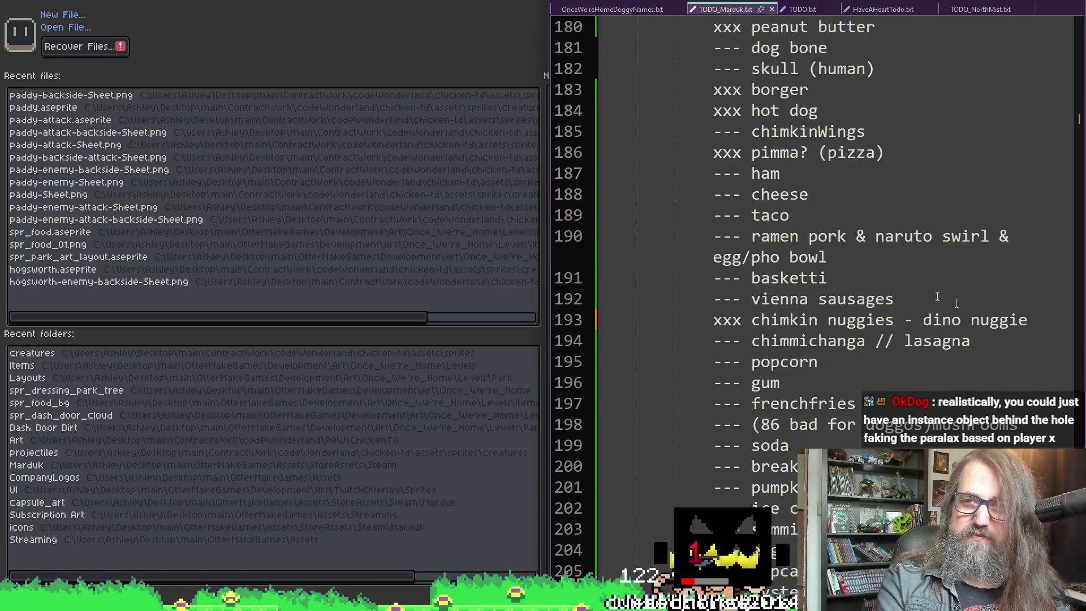
- Add 'steakum' as a new entry in the TODO_Marduk.txt food list
scroll(772, 293, "down", 1)
scroll(773, 292, "down", 5)
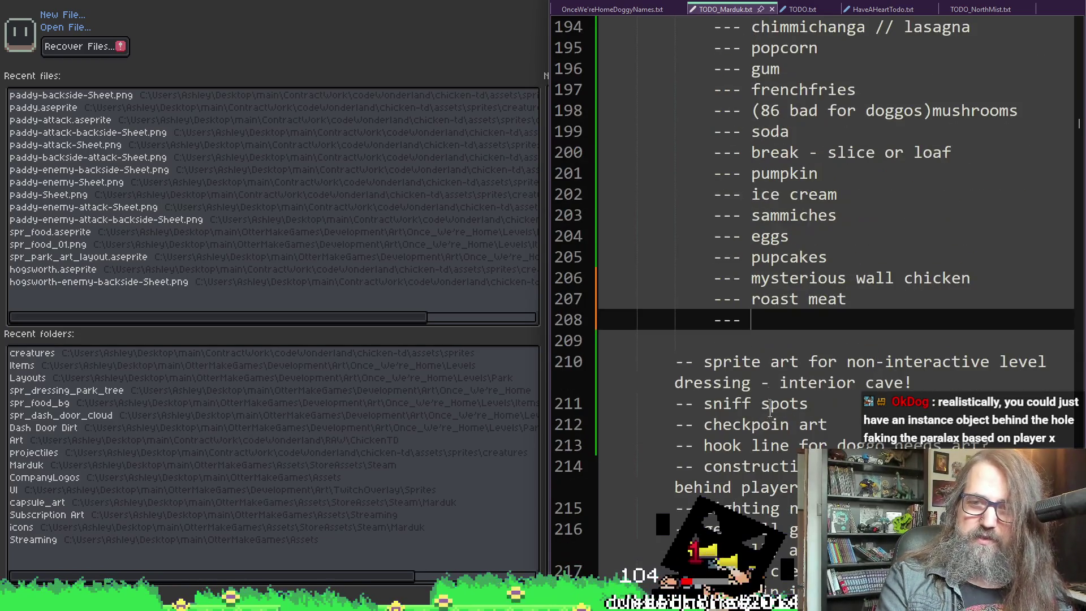
type("steak")
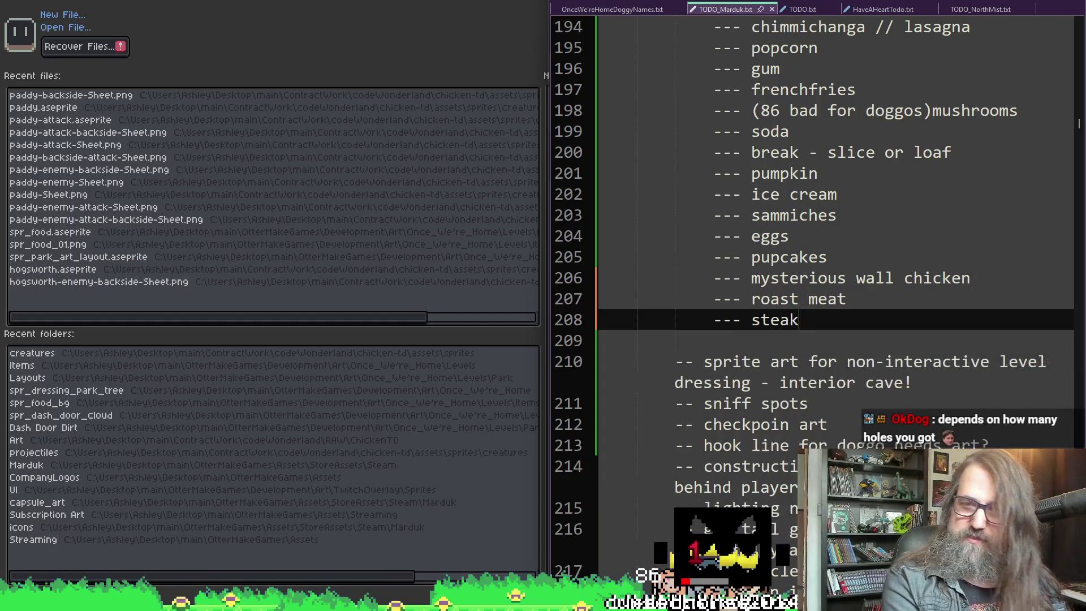
type("ums")
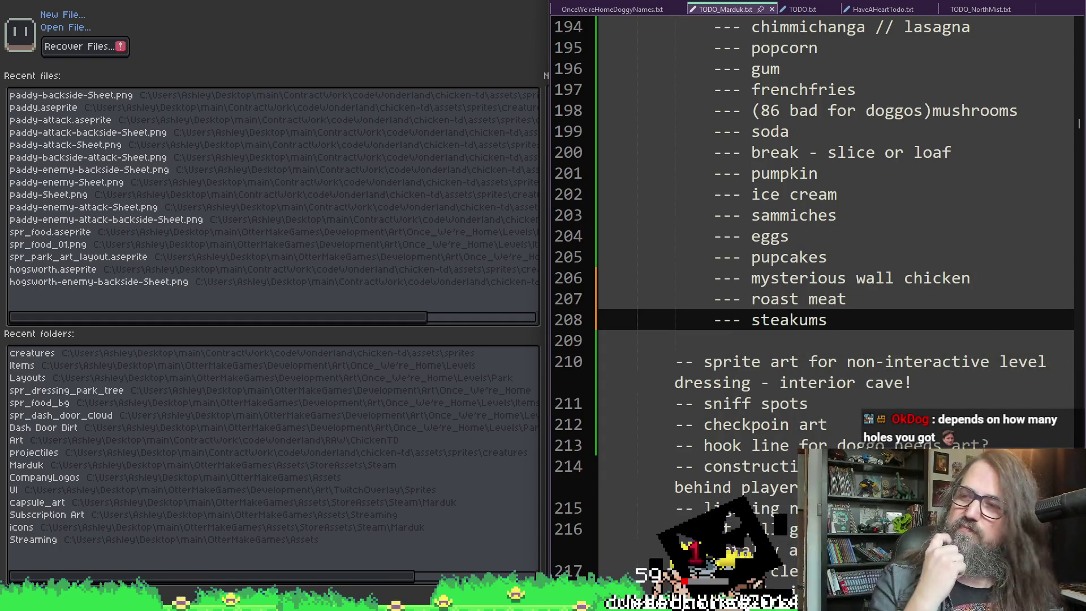
key("Return")
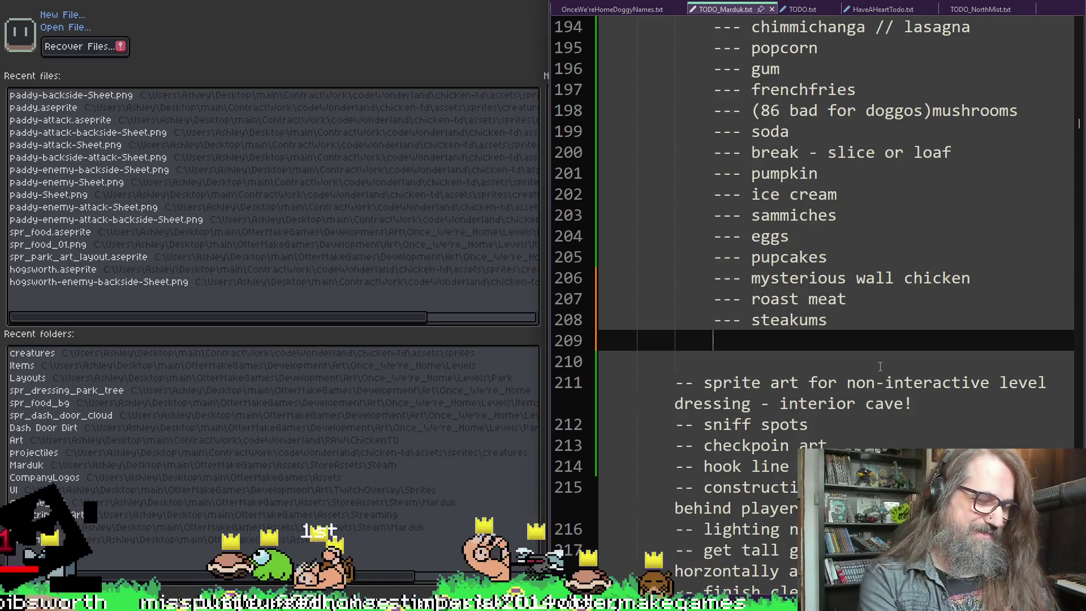
- Add the entry '--- donair without onions' on the next line
type("--- di")
key("BackSpace")
type("onair without")
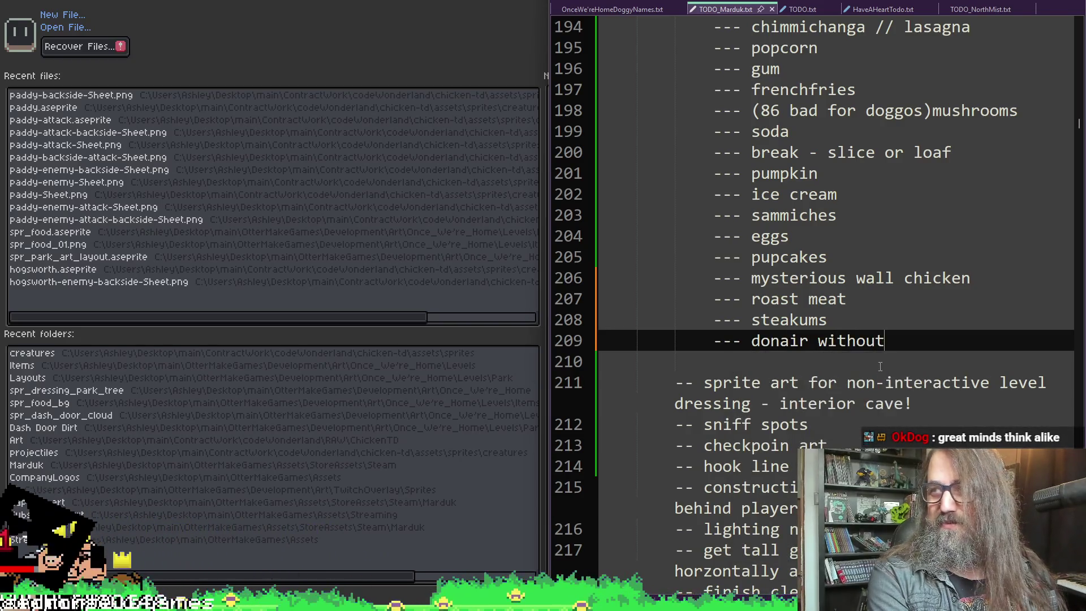
type(" un")
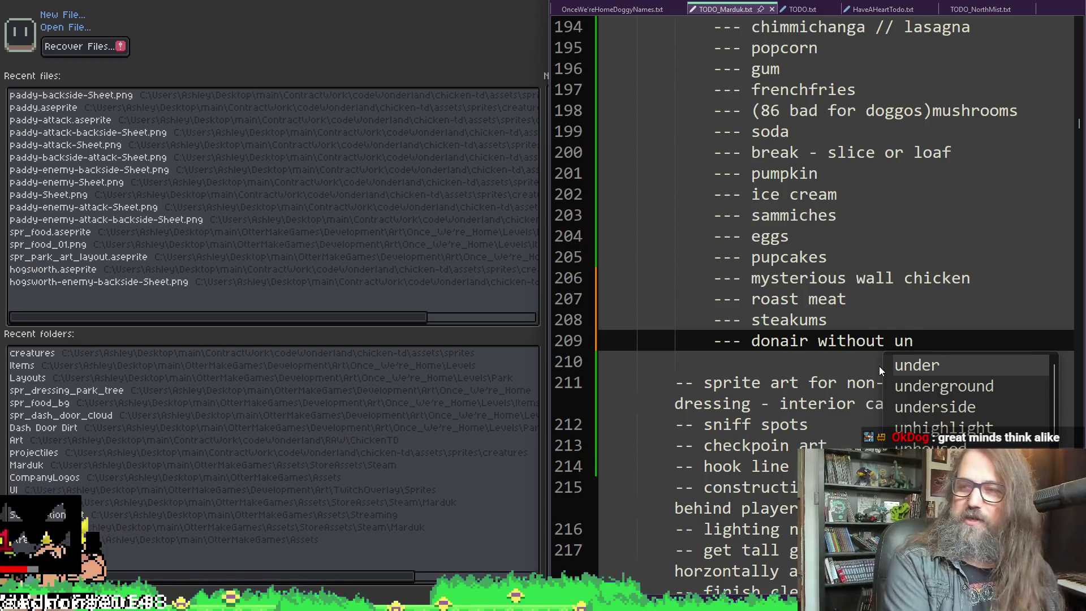
key("BackSpace")
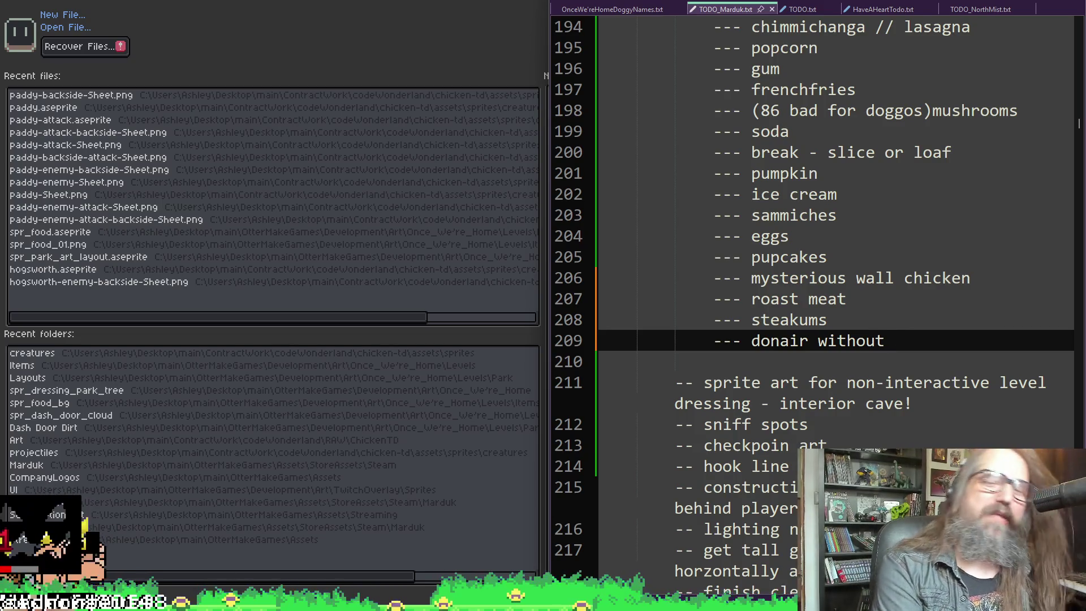
type(" onions")
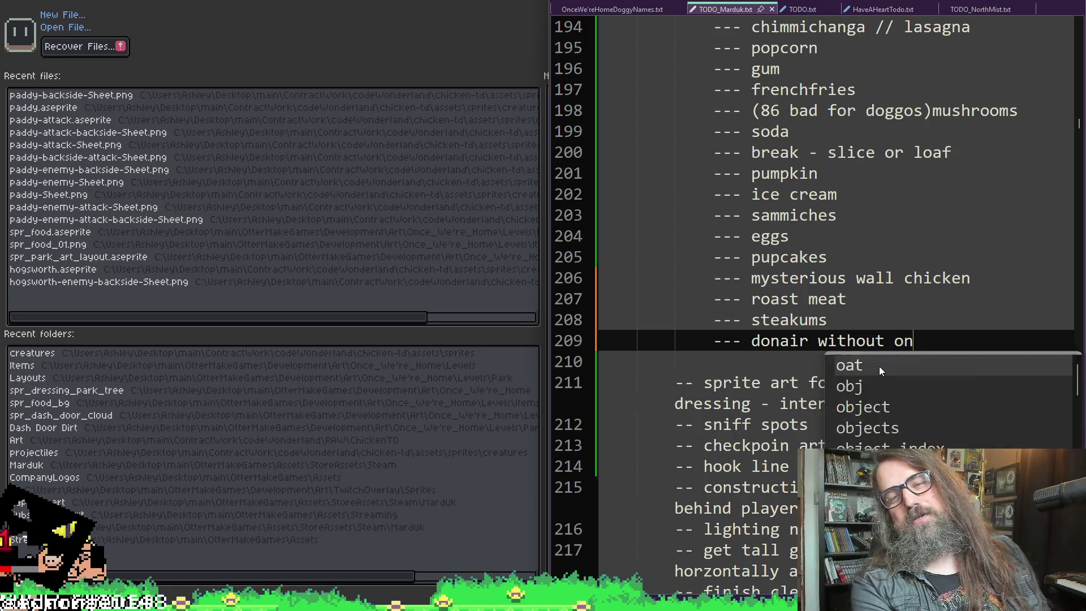
key("Return")
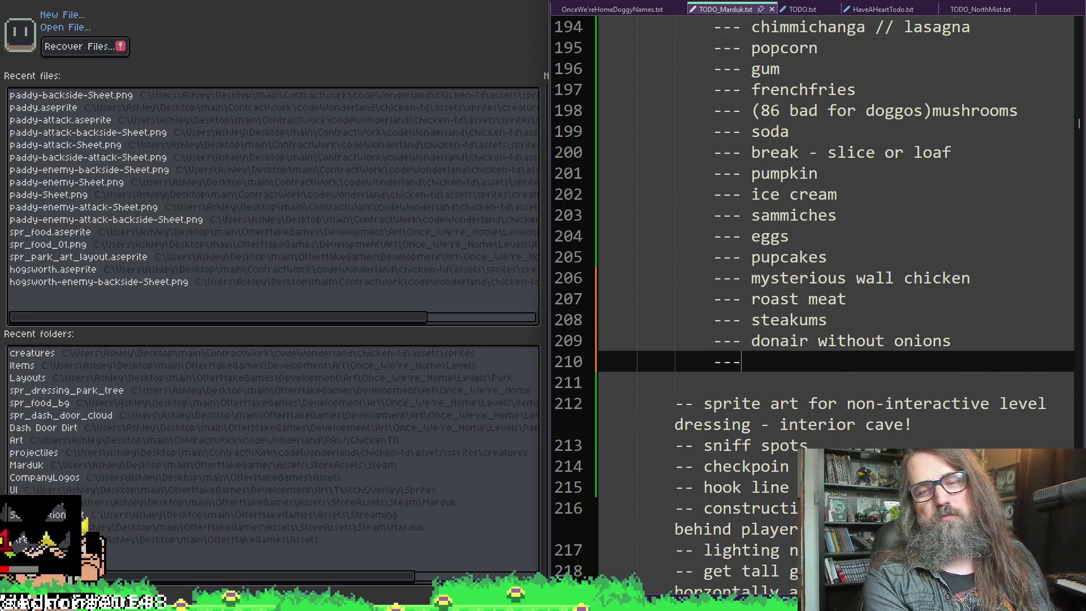
- Add 'fredflinstone meat on bone' as the last food entry, then return to Aseprite
type("me")
key("BackSpace")
key("BackSpace")
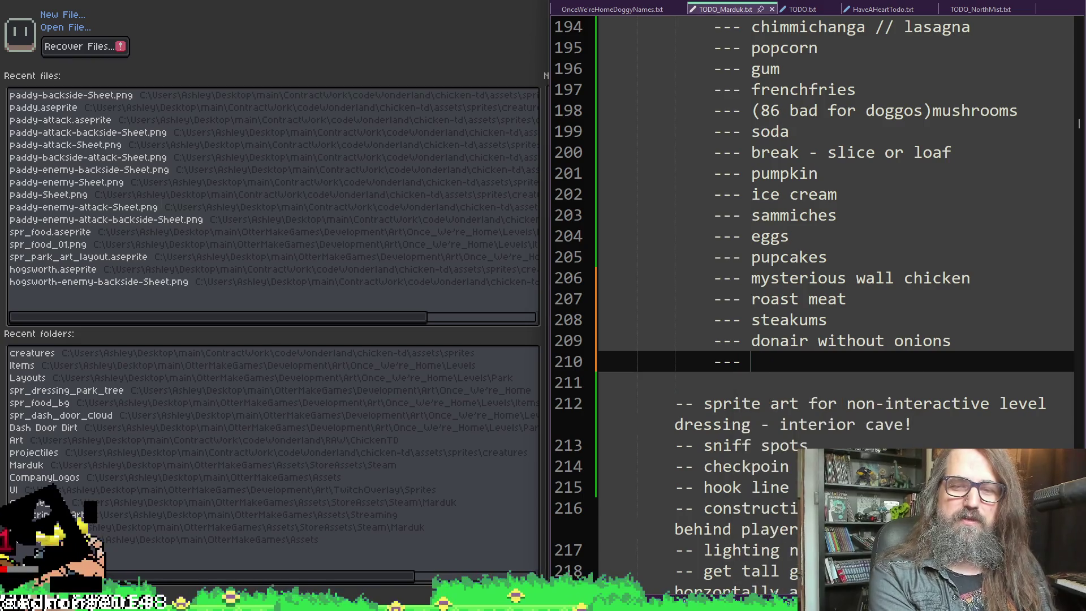
type("frd ")
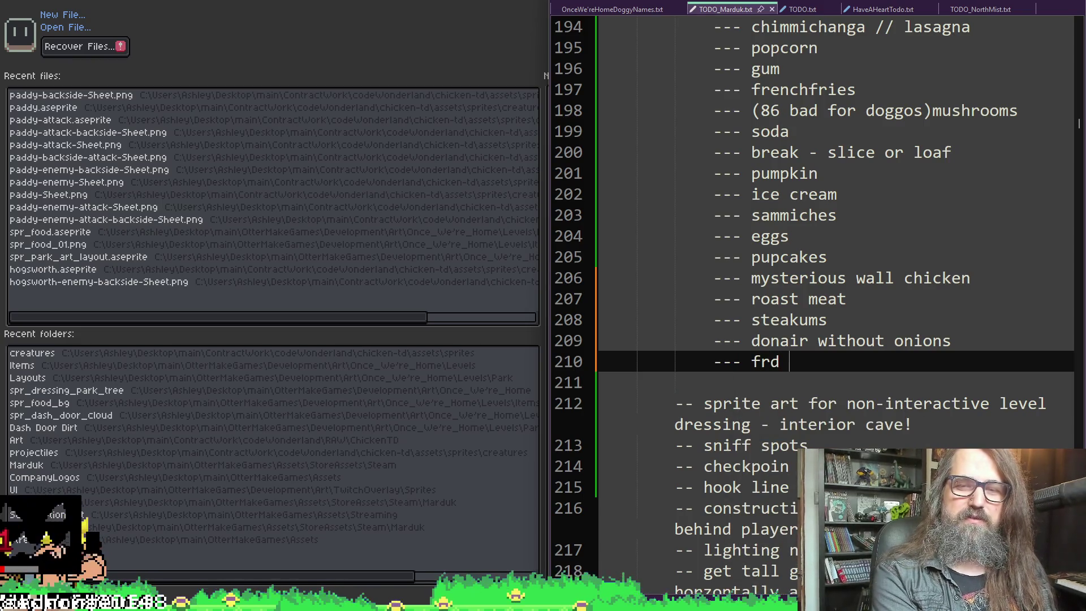
key("BackSpace")
key("BackSpace")
type("e")
key("BackSpace")
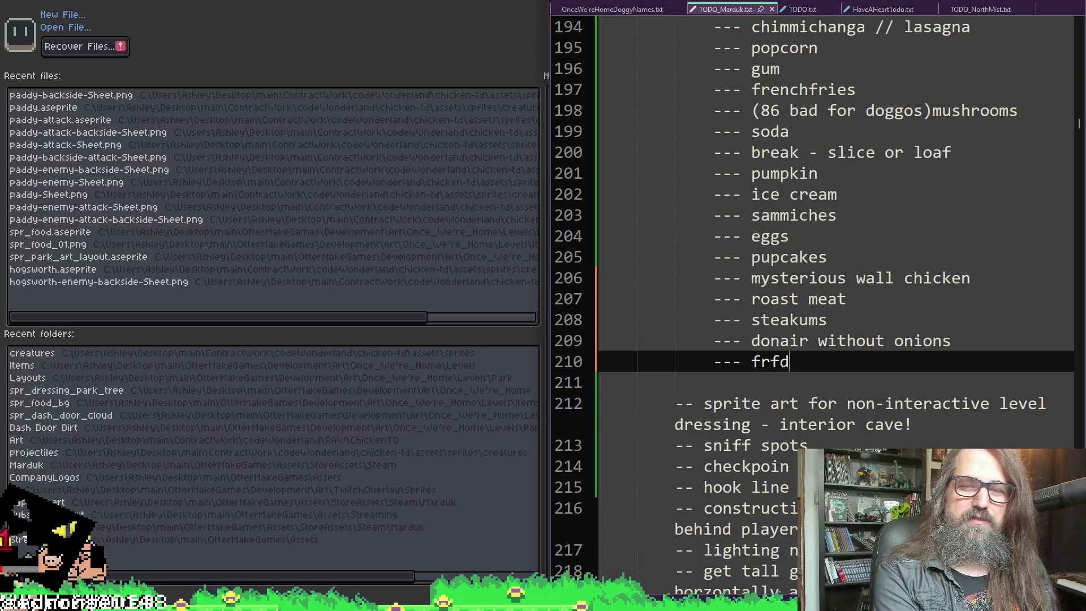
type("edflin")
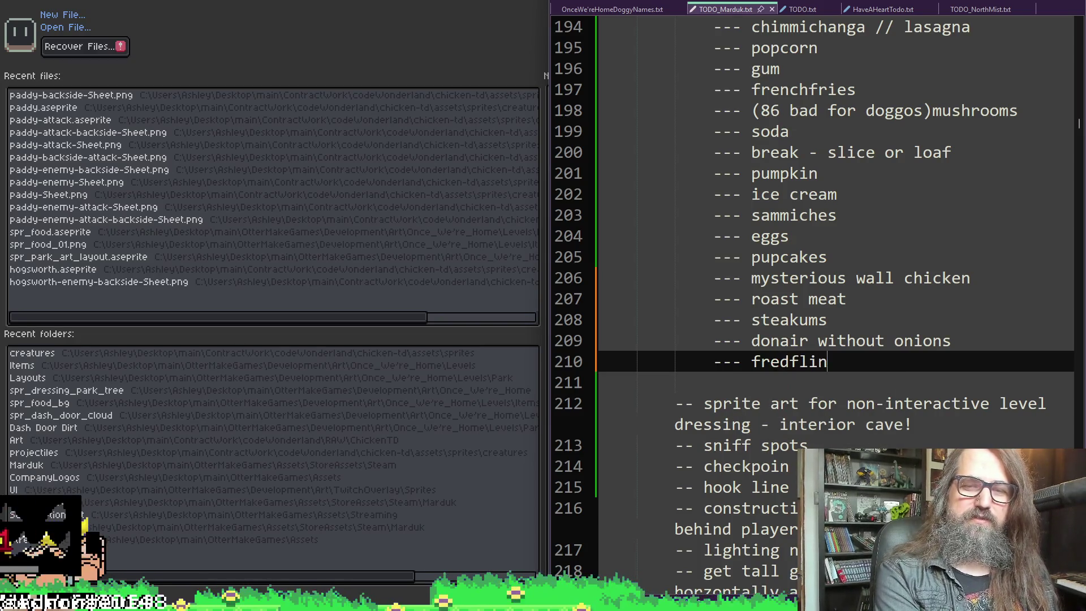
type("stone meat")
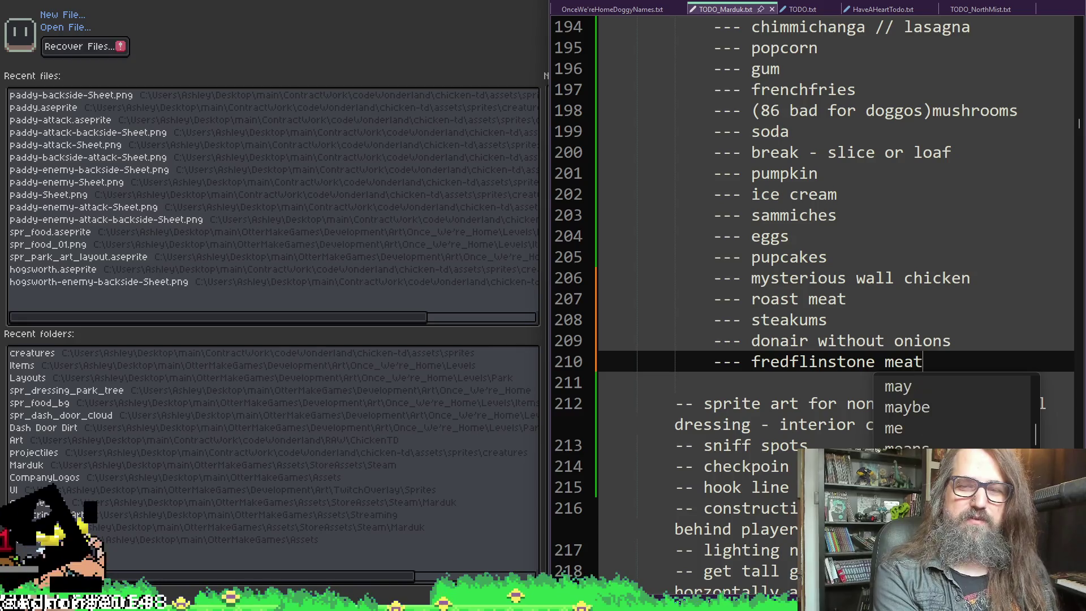
key("BackSpace")
key("BackSpace")
type("at on bone")
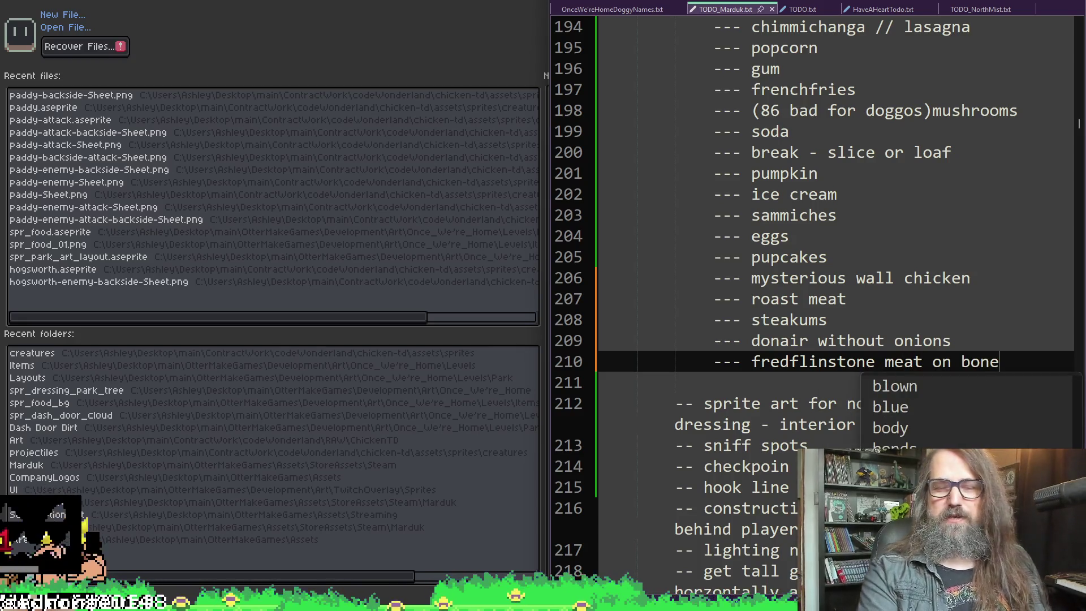
key("alt+Tab")
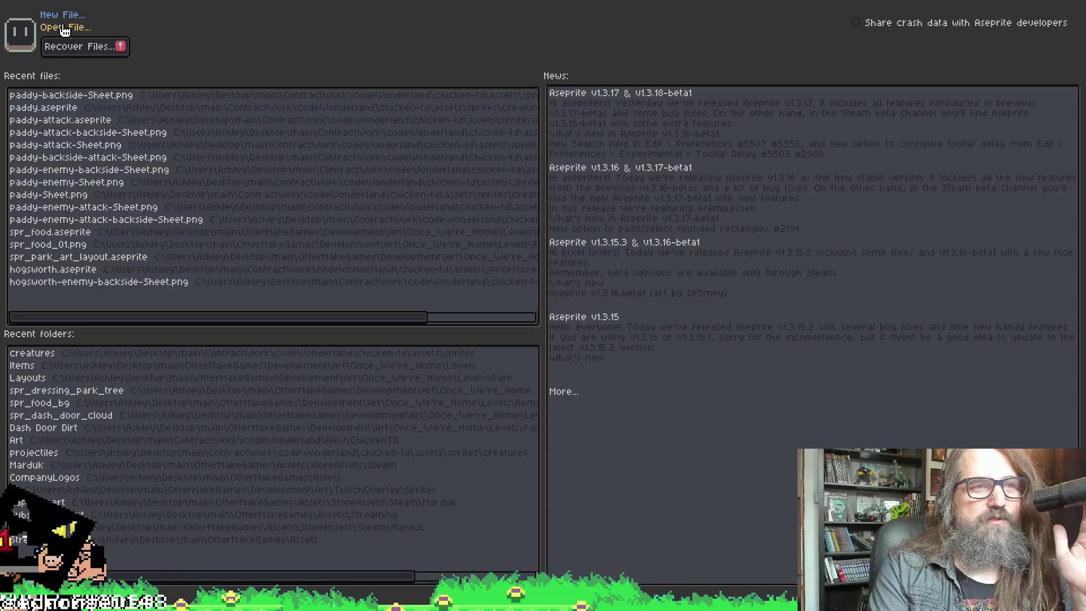
- Open spr_park_art_layout.aseprite from OtterMakeGames > Development > Games > Once_We're_Home > Levels > Park > Layouts
left_click(367, 353)
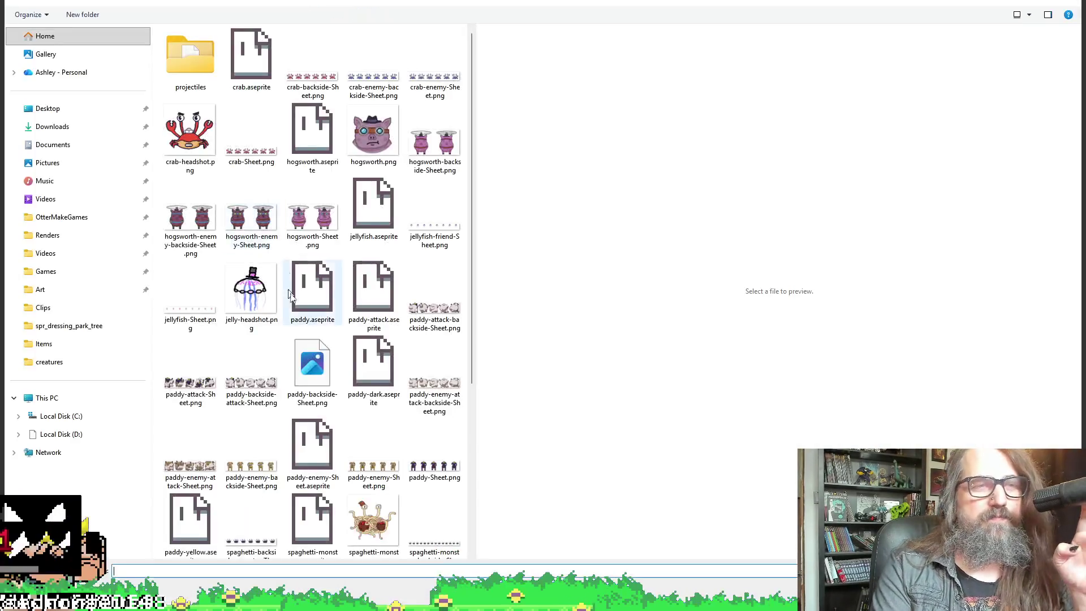
left_click(150, 1)
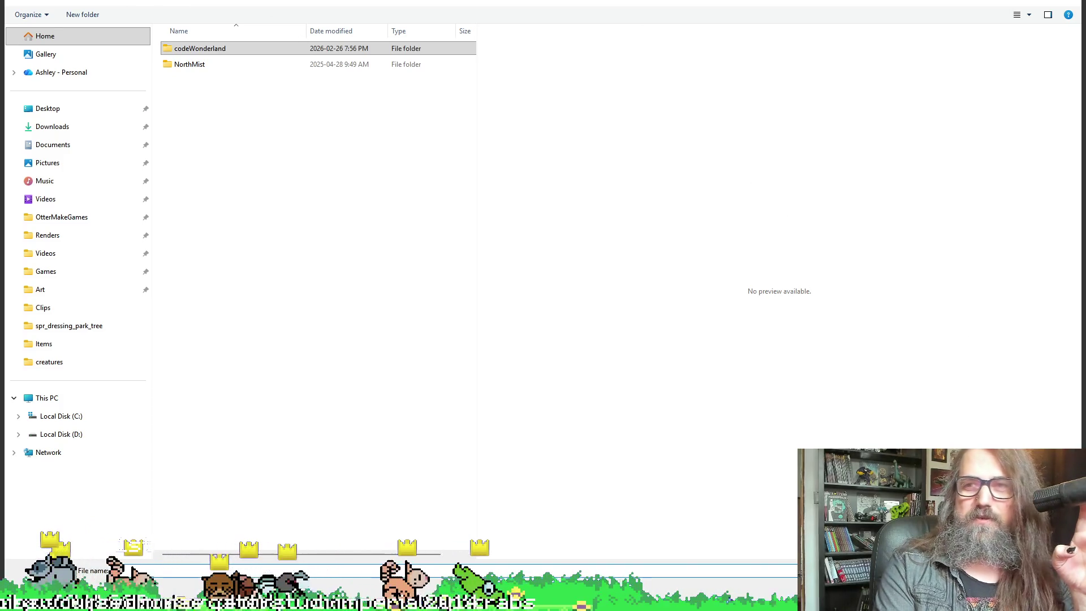
left_click(53, 218)
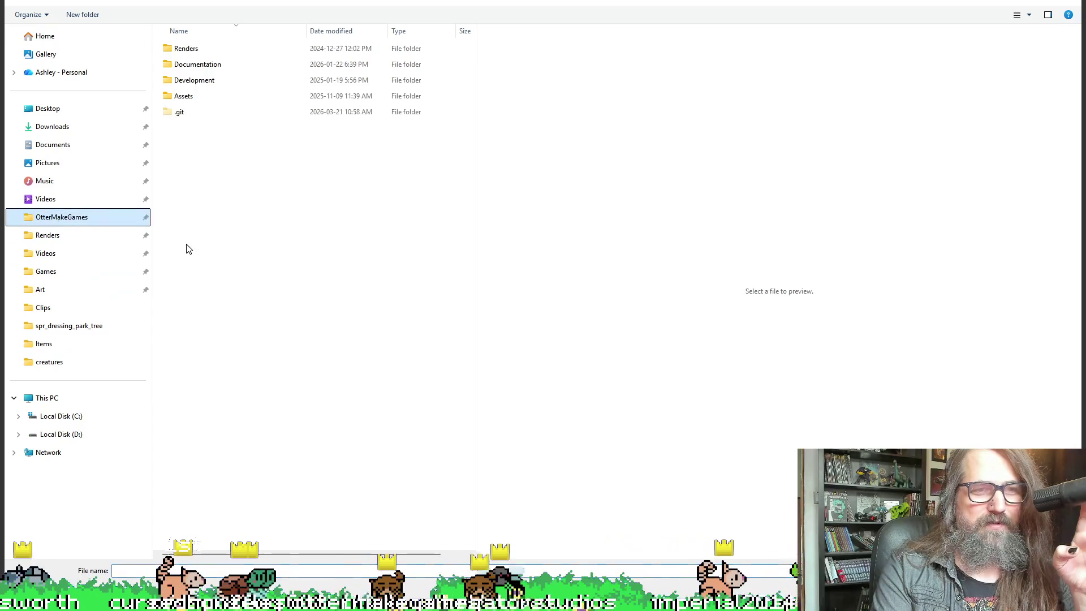
double_click(203, 100)
key("alt+Left")
double_click(206, 83)
double_click(210, 51)
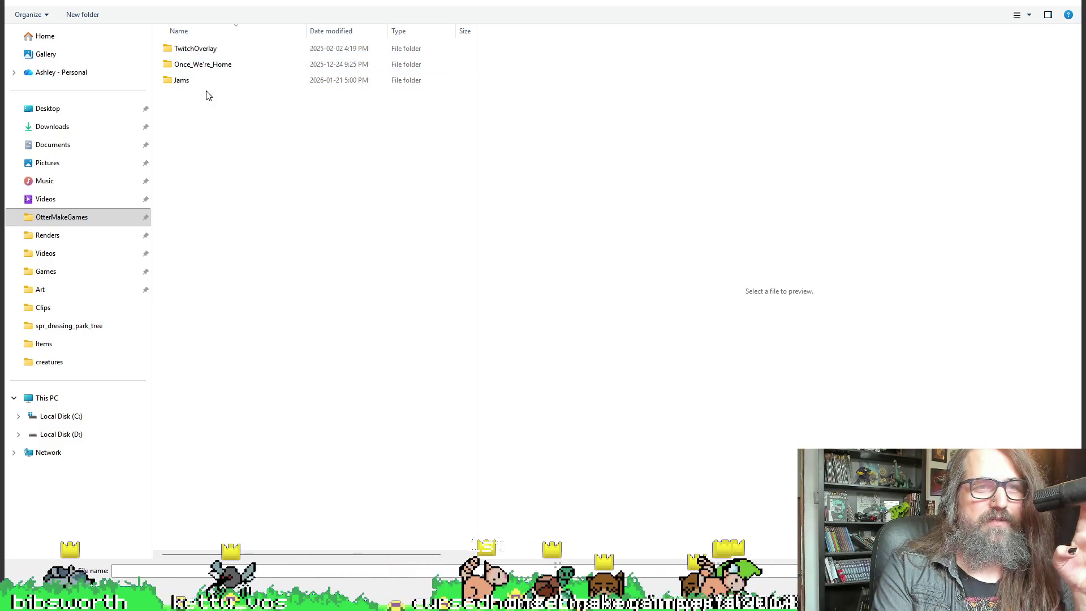
double_click(218, 64)
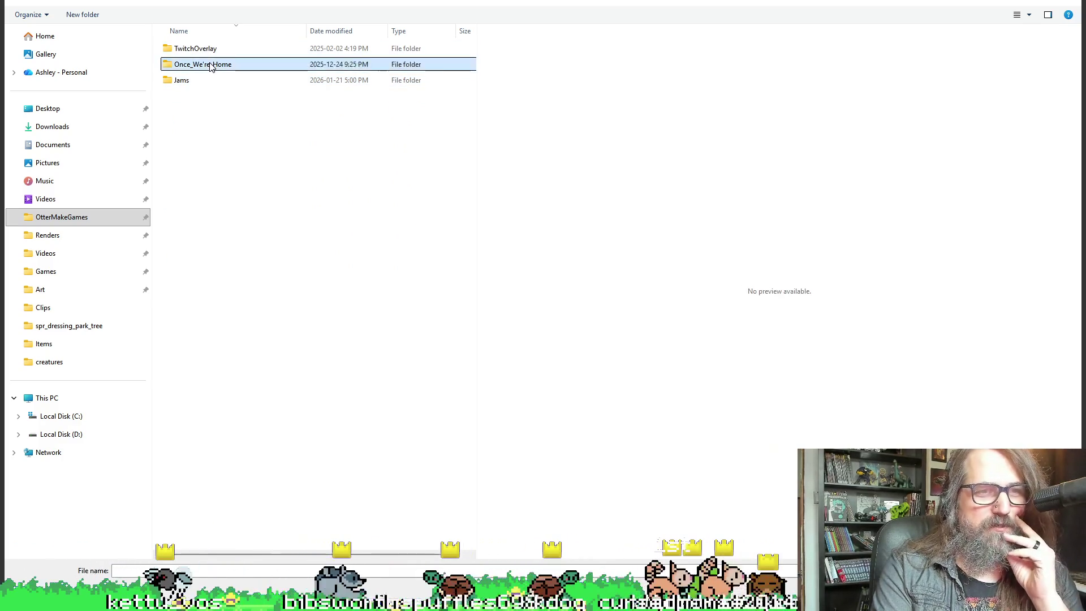
double_click(315, 84)
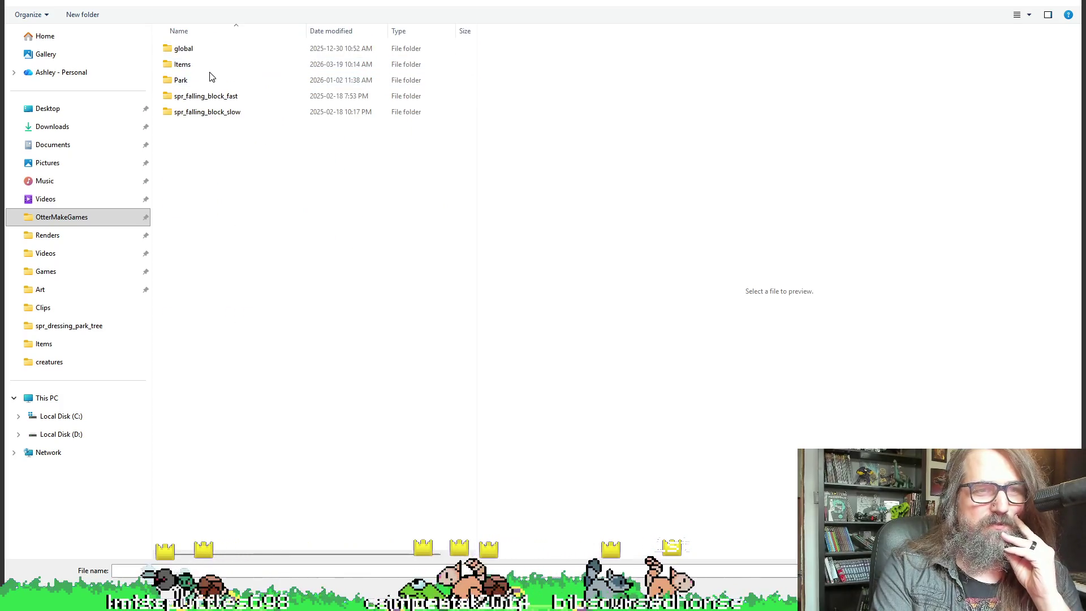
double_click(211, 83)
double_click(204, 68)
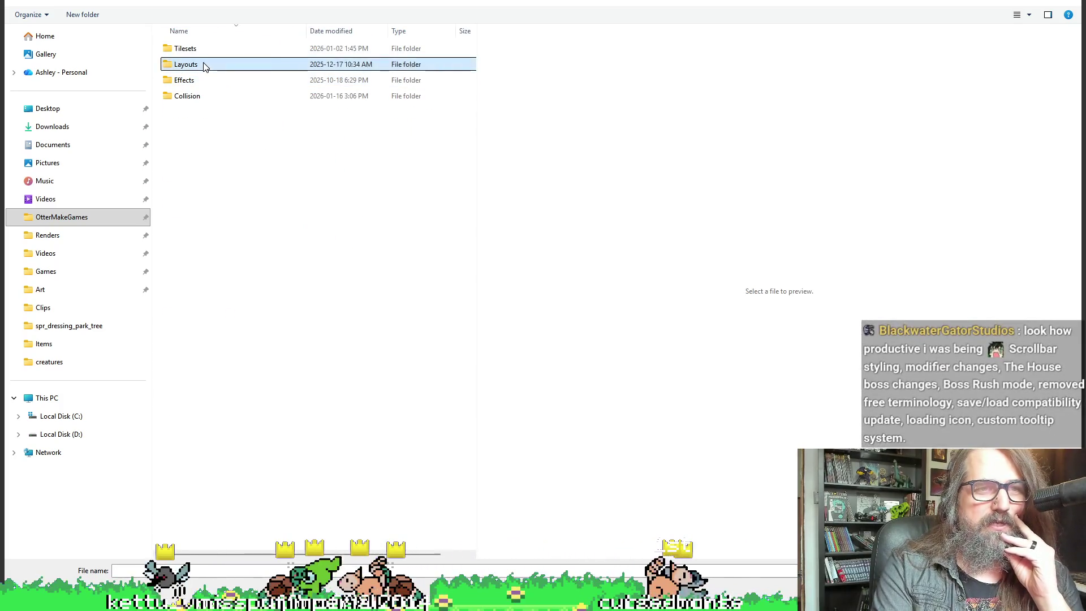
double_click(311, 63)
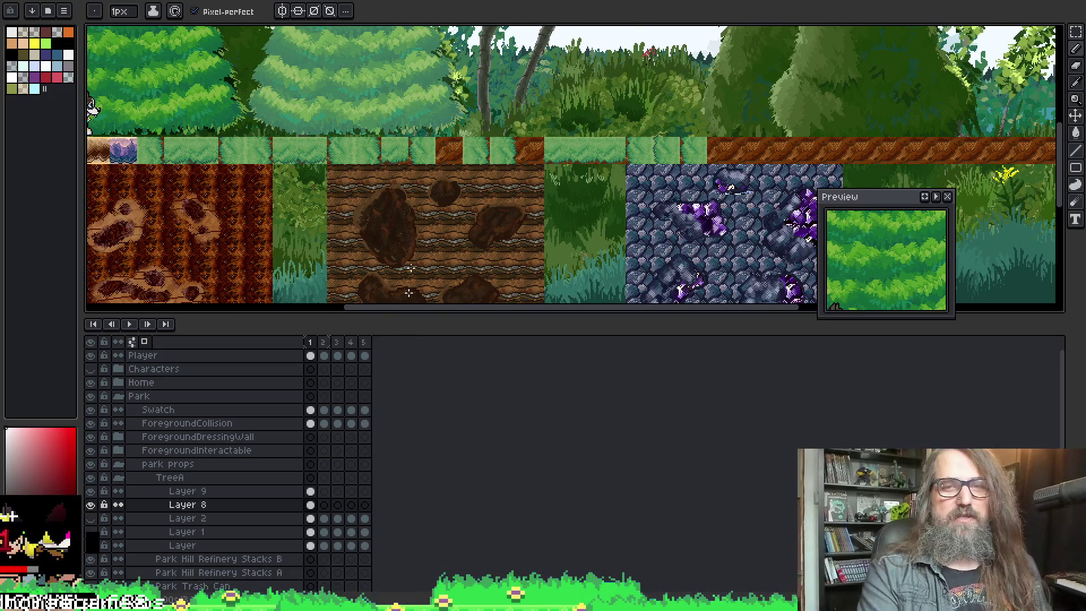
- Close the Preview panel, enlarge the canvas area and centre the purple-crystal cave wall tile
scroll(649, 157, "down", 1)
scroll(650, 158, "up", 3)
left_click_drag(649, 157, 452, 44)
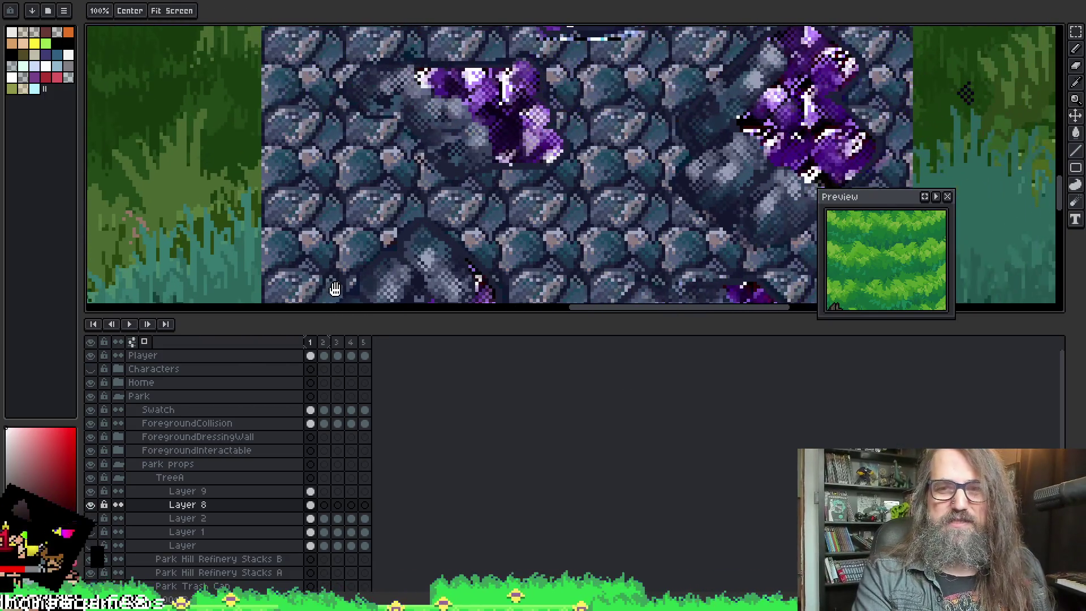
left_click(948, 198)
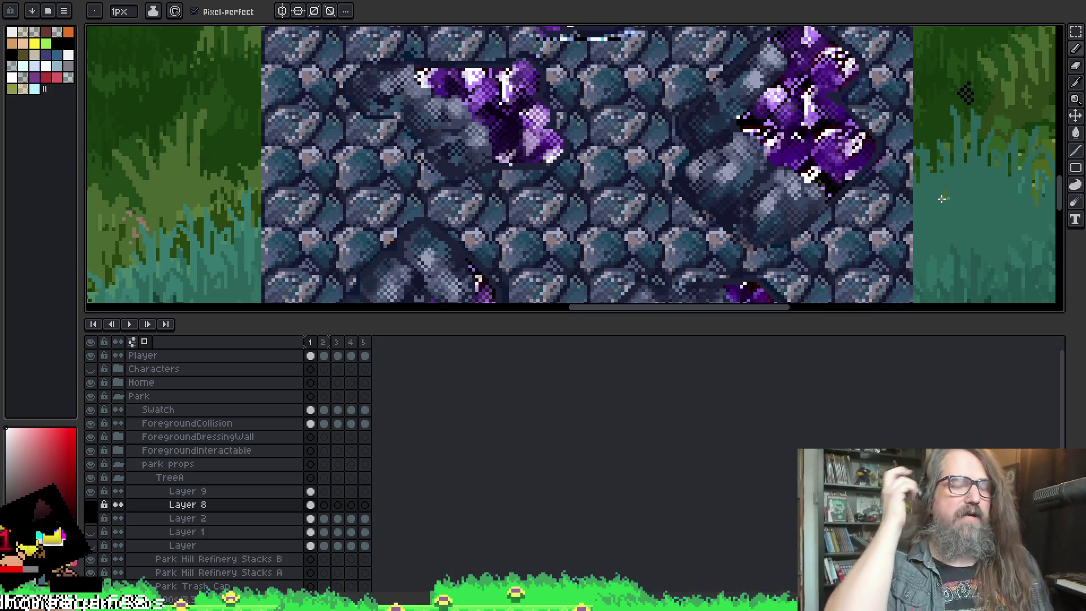
mouse_move(637, 310)
left_mouse_down()
mouse_move(634, 540)
mouse_move(633, 475)
left_mouse_up()
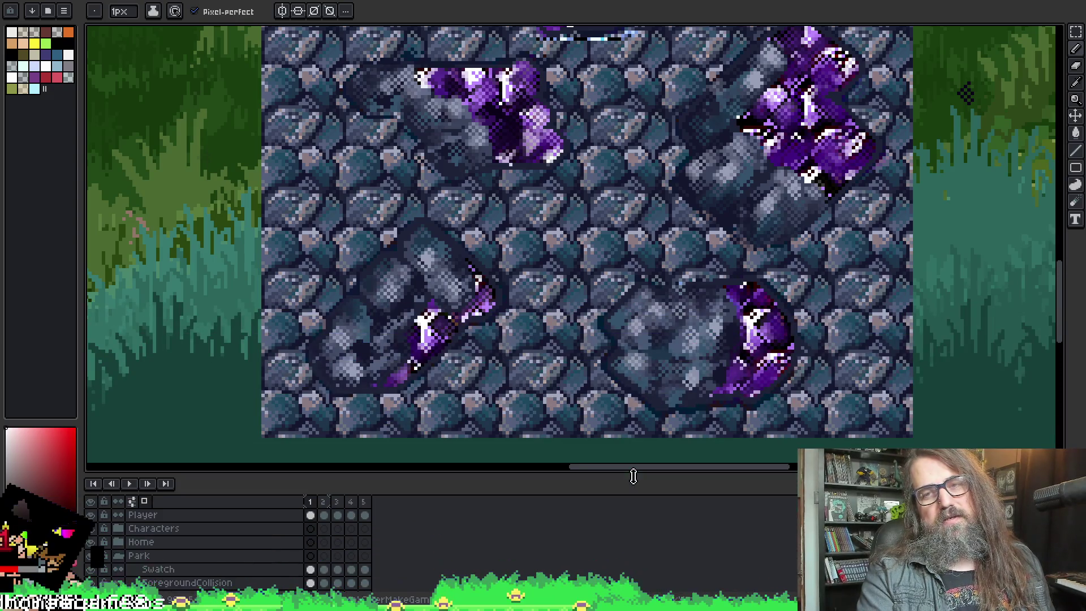
scroll(637, 393, "up", 2)
scroll(702, 358, "down", 4)
left_click_drag(660, 261, 613, 298)
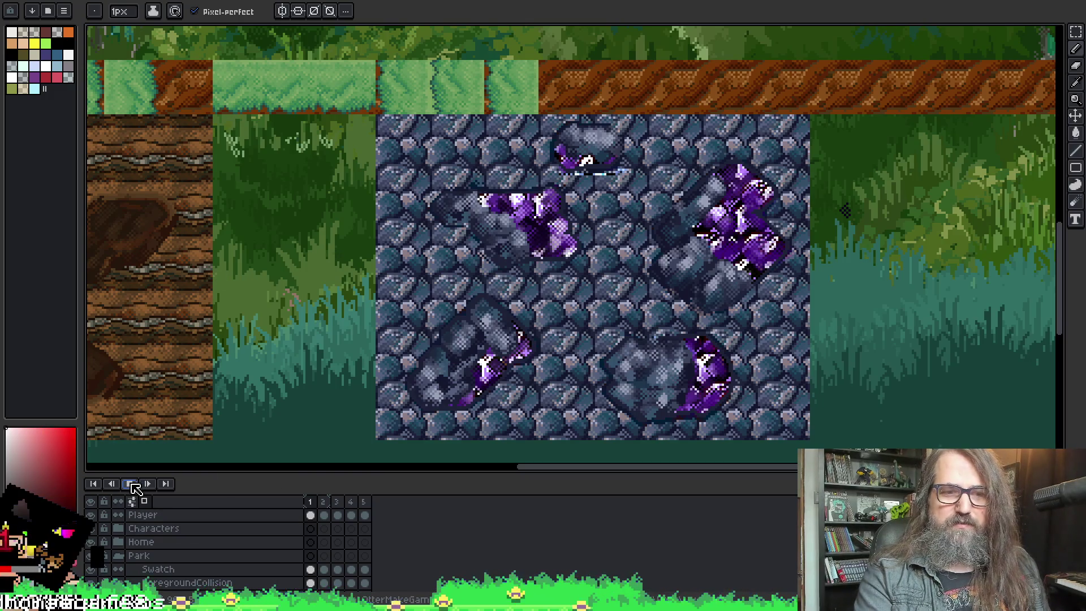
- Compare frames 1 and 2 of the tile, play the animation, then return to GameMaker
left_click(323, 503)
left_click(311, 502)
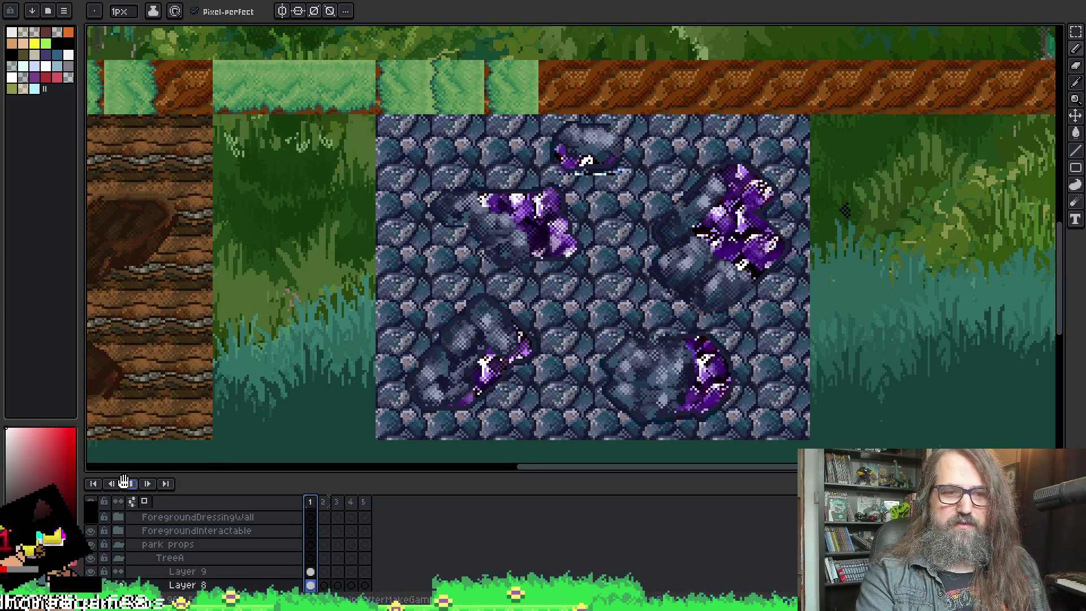
left_click(323, 503)
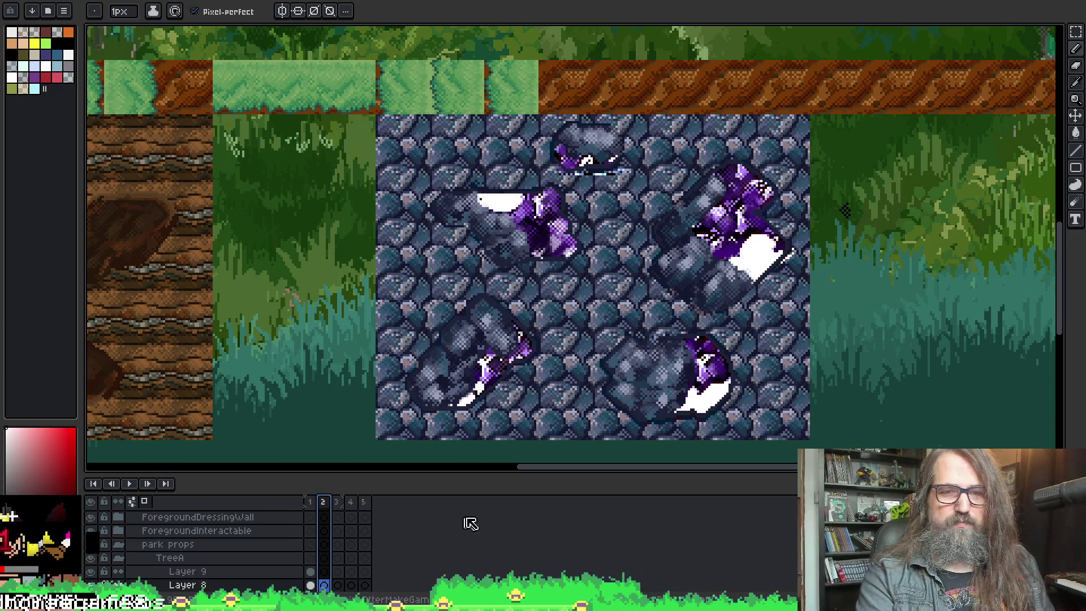
key("Return")
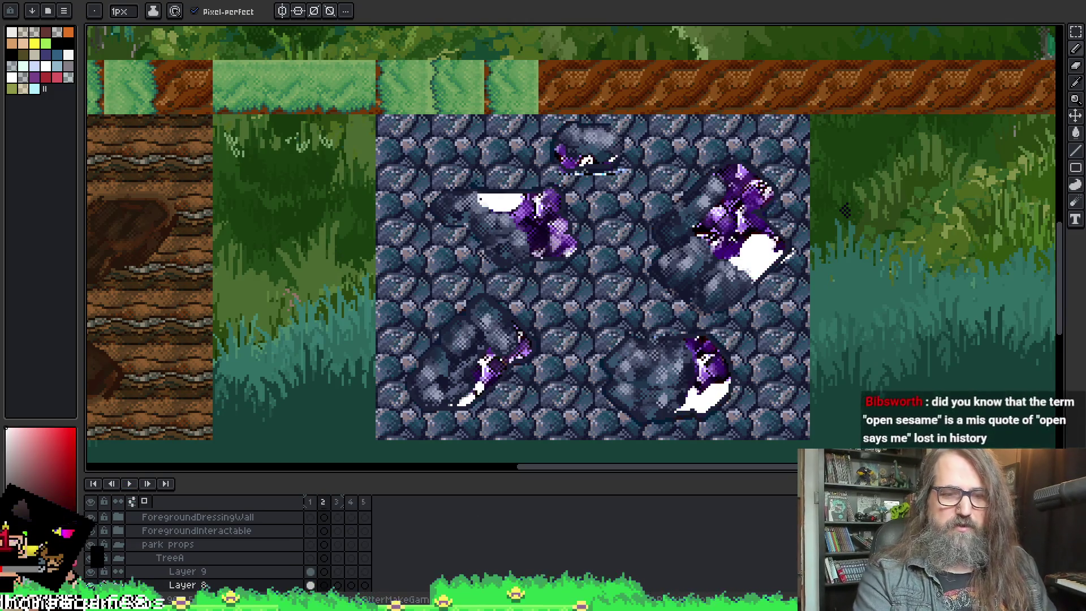
key("alt+Tab")
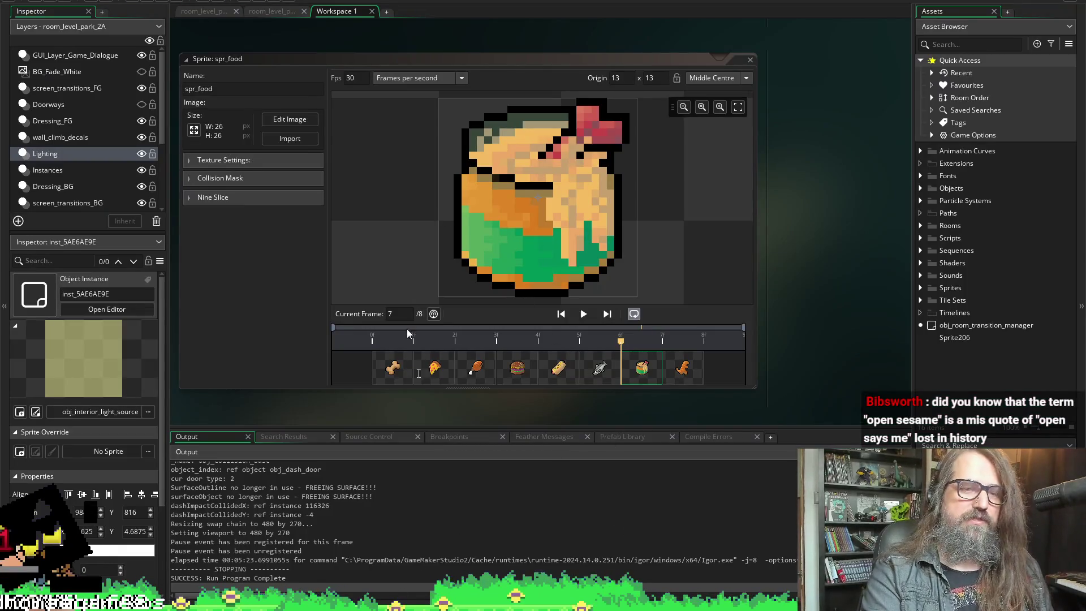
- Shrink the Output panel, widen the Asset Browser and expand the Sprites folder
left_click_drag(480, 428, 480, 478)
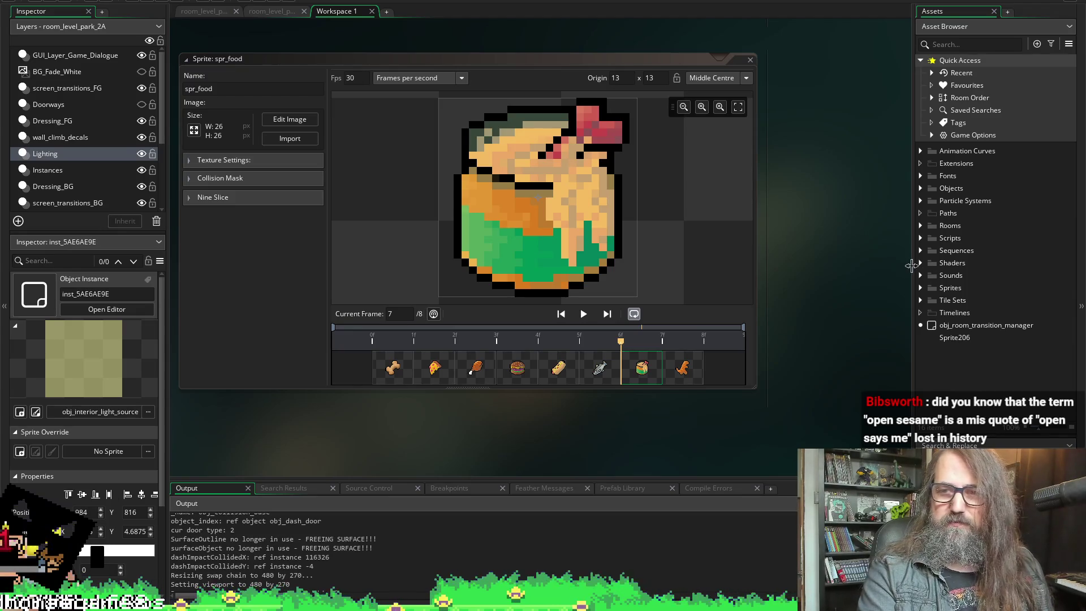
left_click_drag(912, 265, 840, 266)
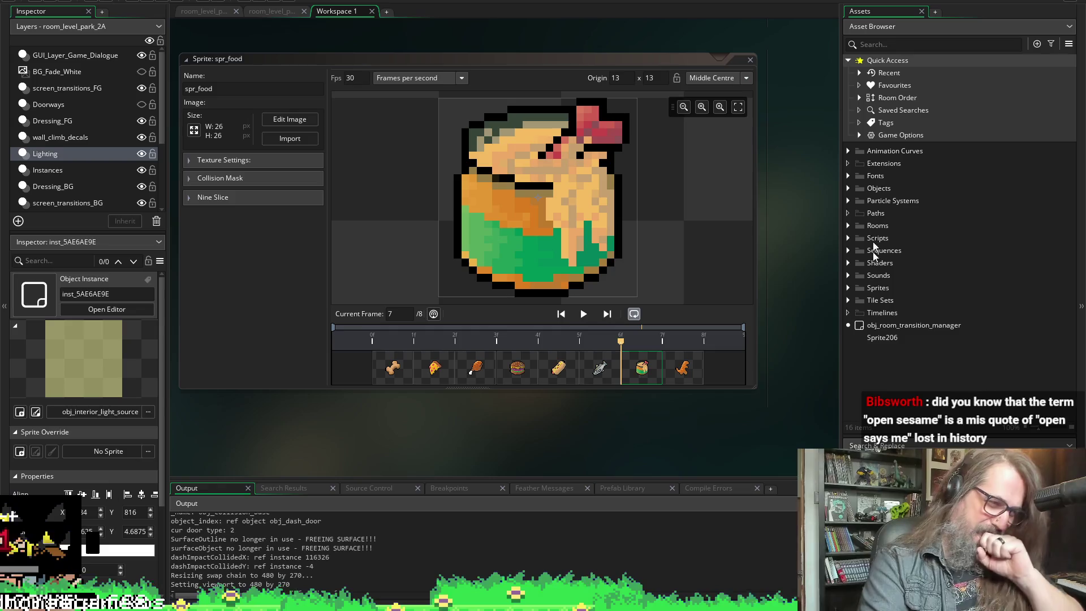
left_click(849, 289)
left_click(849, 289)
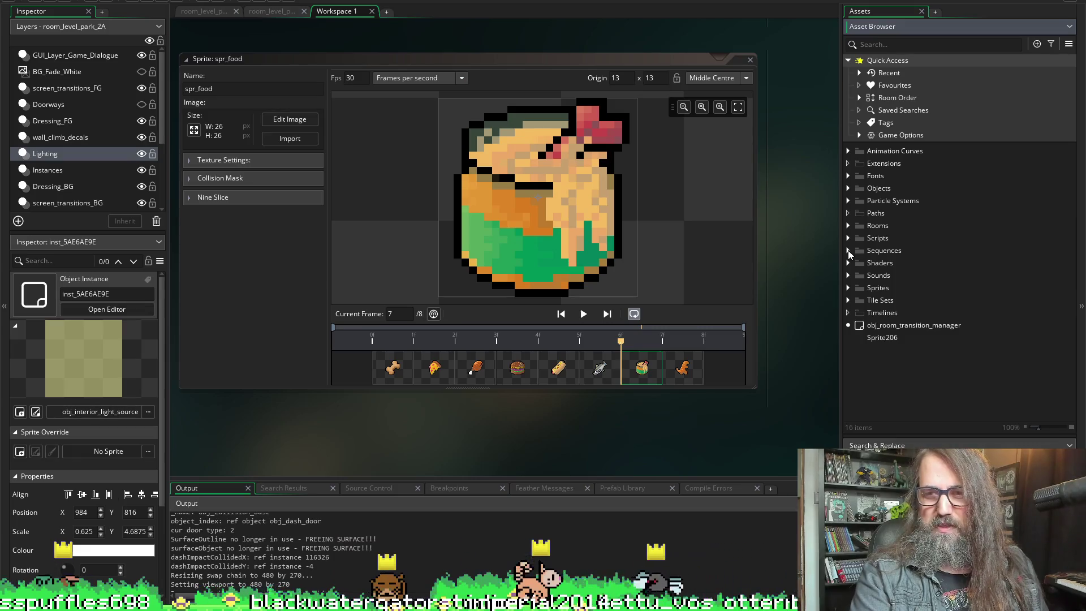
left_click(848, 287)
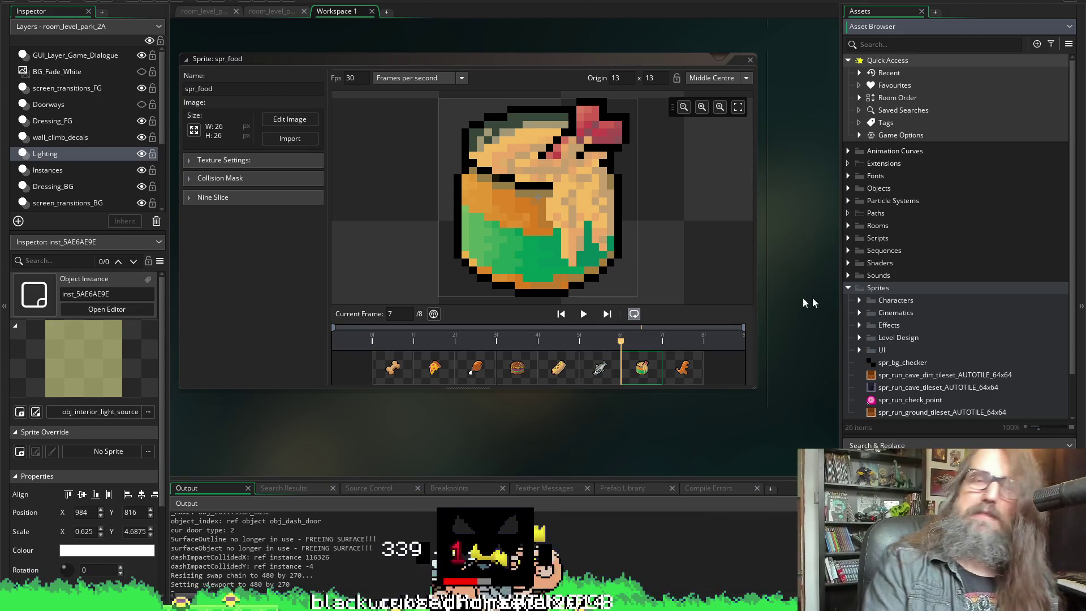
- Expand Level Design > Dressing > spr_park_dressing_cave > Wall and inspect cave wall sprites through wall_05
scroll(884, 372, "down", 2)
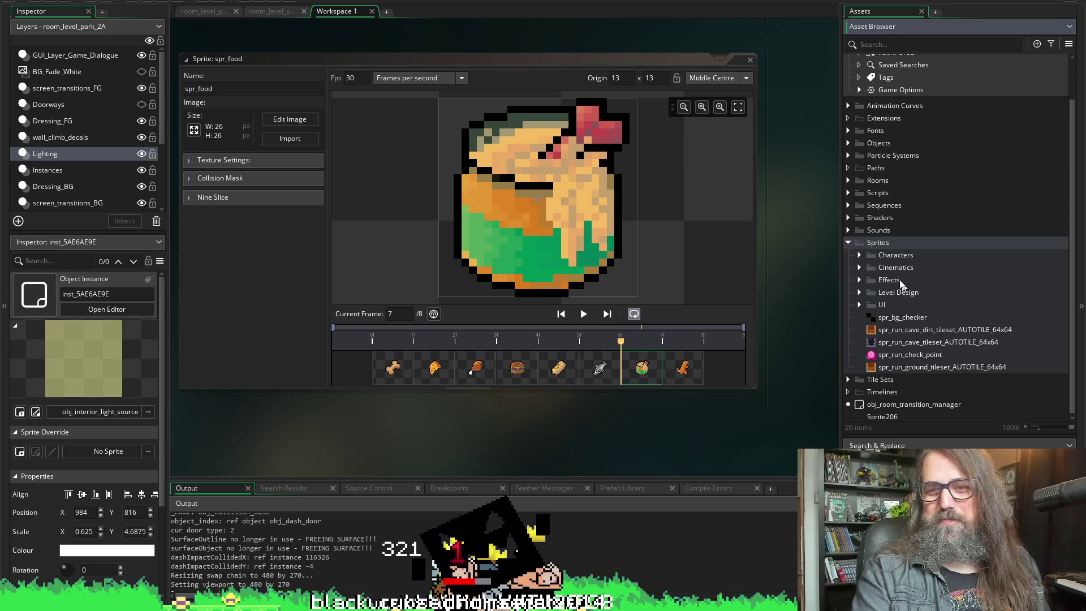
left_click(859, 289)
scroll(885, 283, "down", 3)
left_click(870, 262)
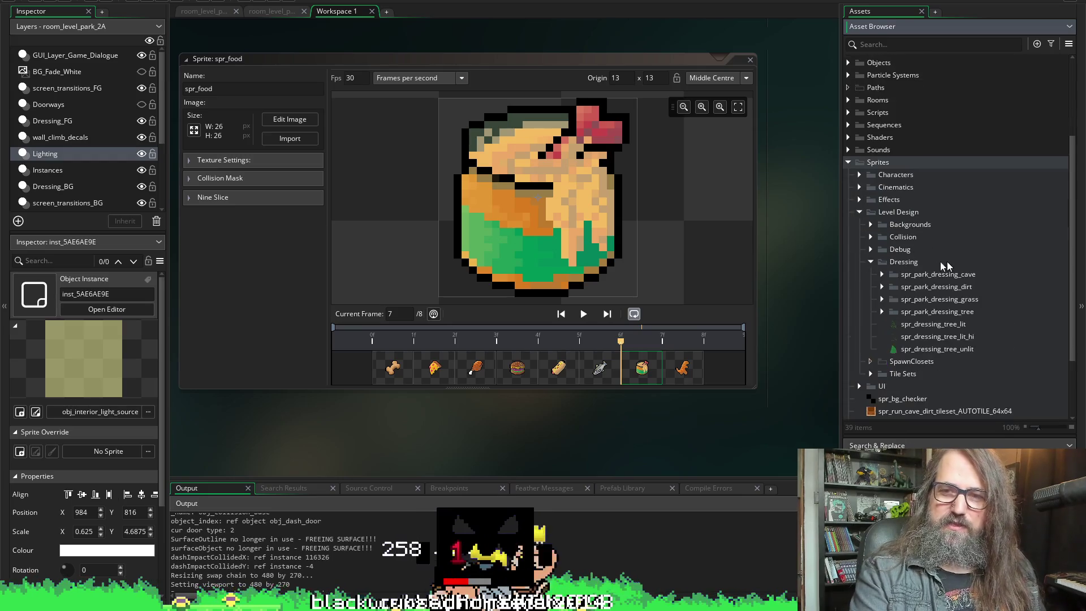
scroll(886, 276, "down", 2)
left_click(882, 230)
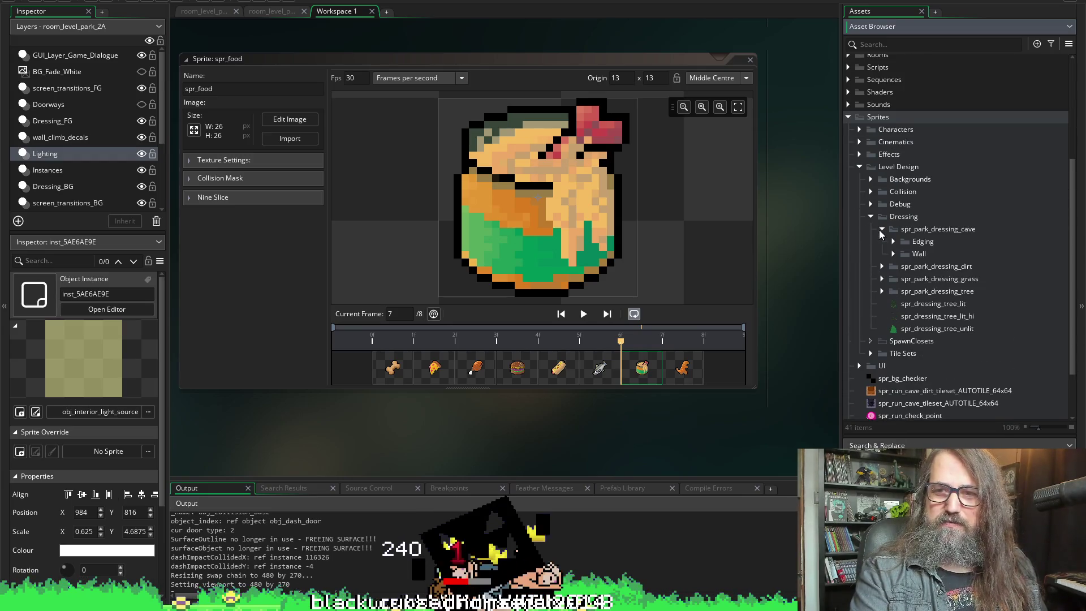
left_click(893, 254)
left_click(931, 267)
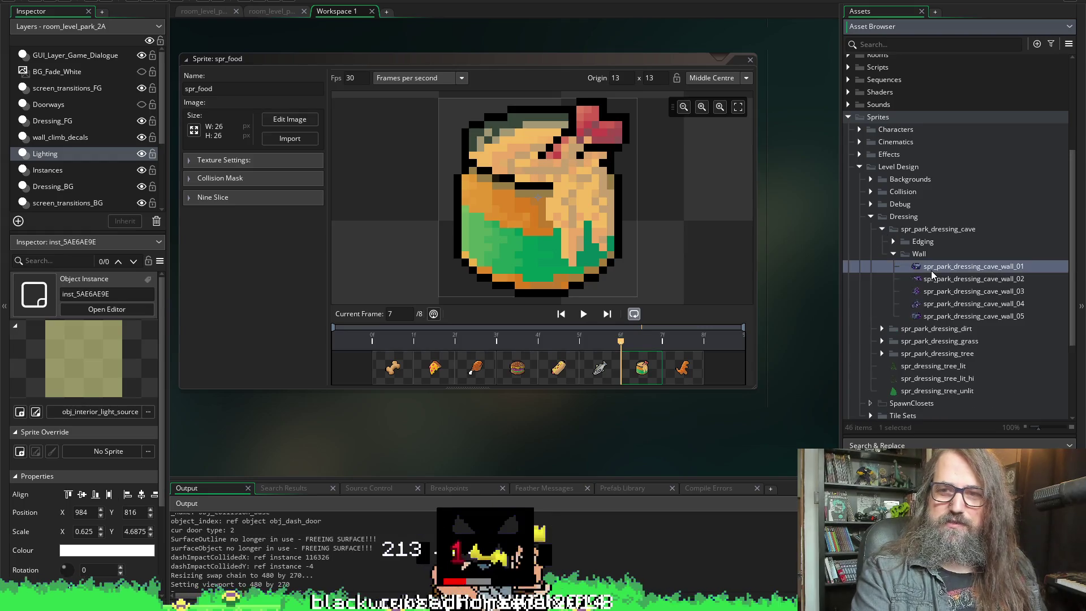
left_click(929, 280)
left_click(931, 304)
left_click(932, 316)
left_click(921, 255)
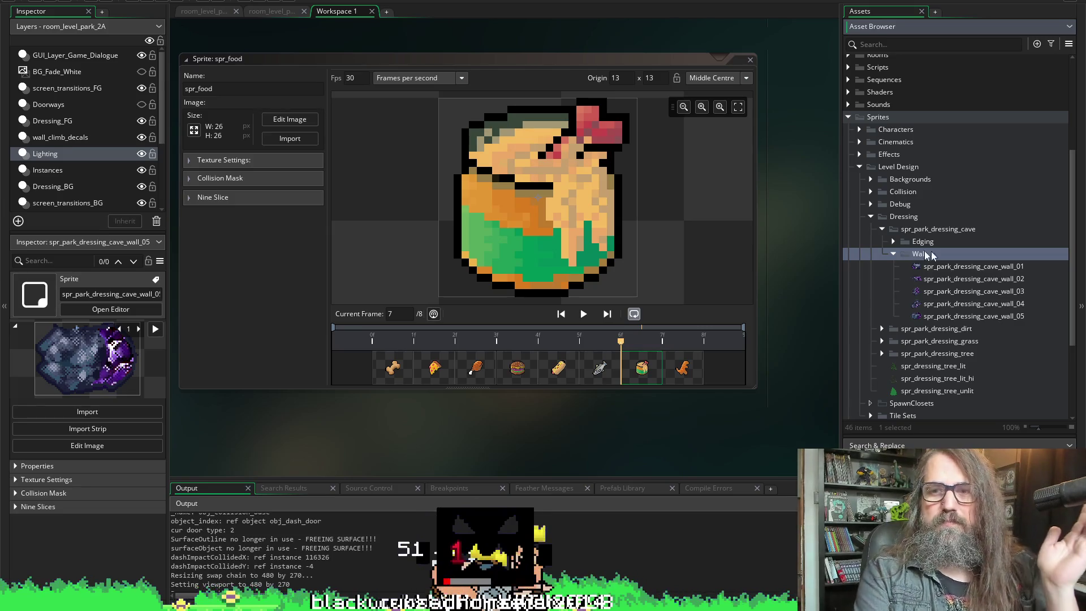
- Scroll back up the asset list and expand the Objects folder
scroll(905, 254, "up", 3)
scroll(900, 206, "up", 2)
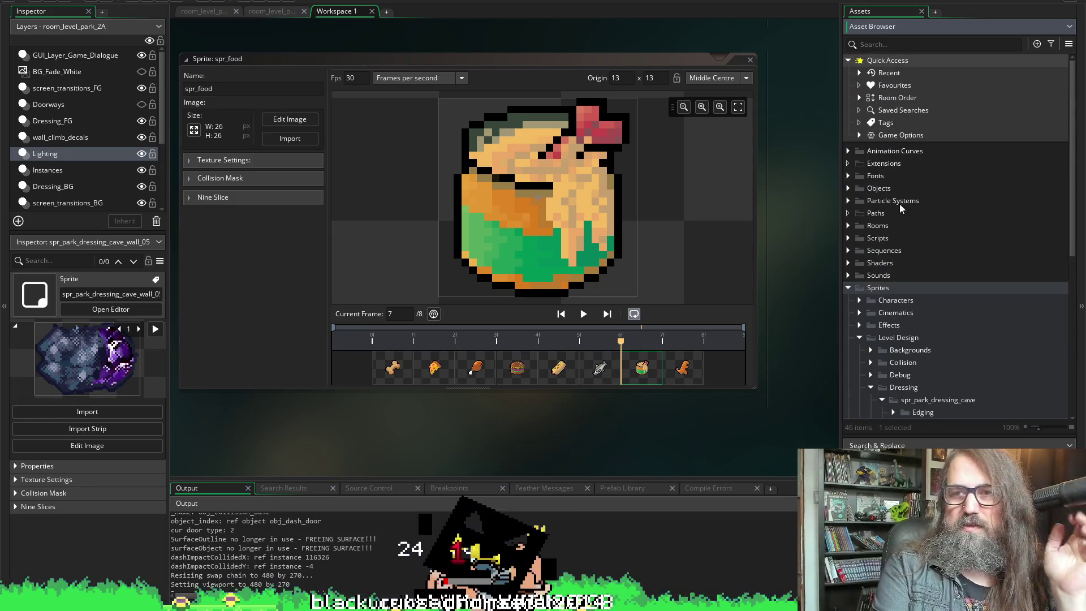
left_click(848, 188)
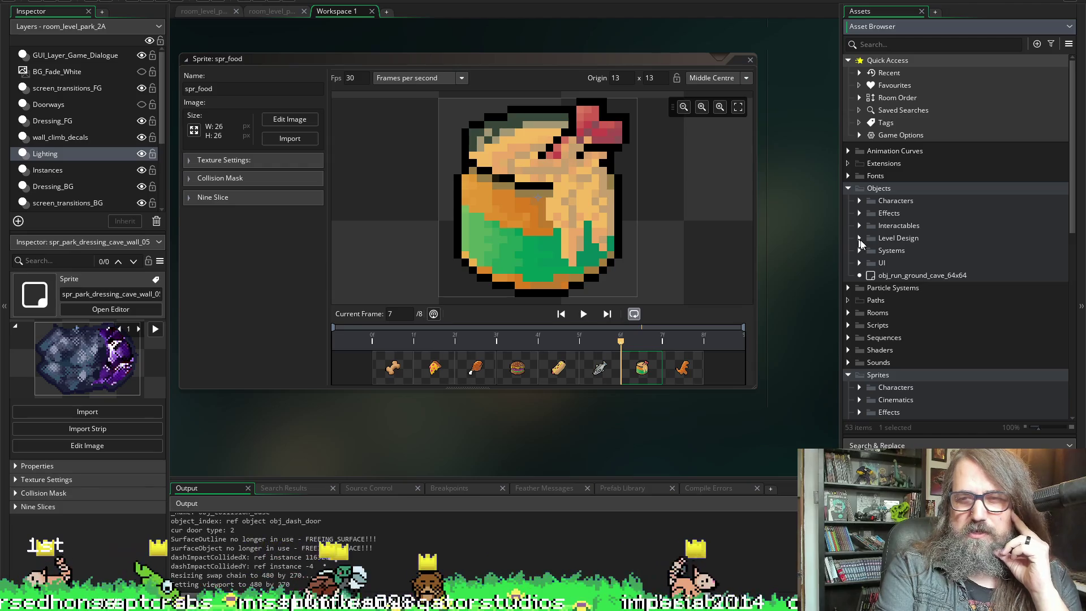
left_click(860, 252)
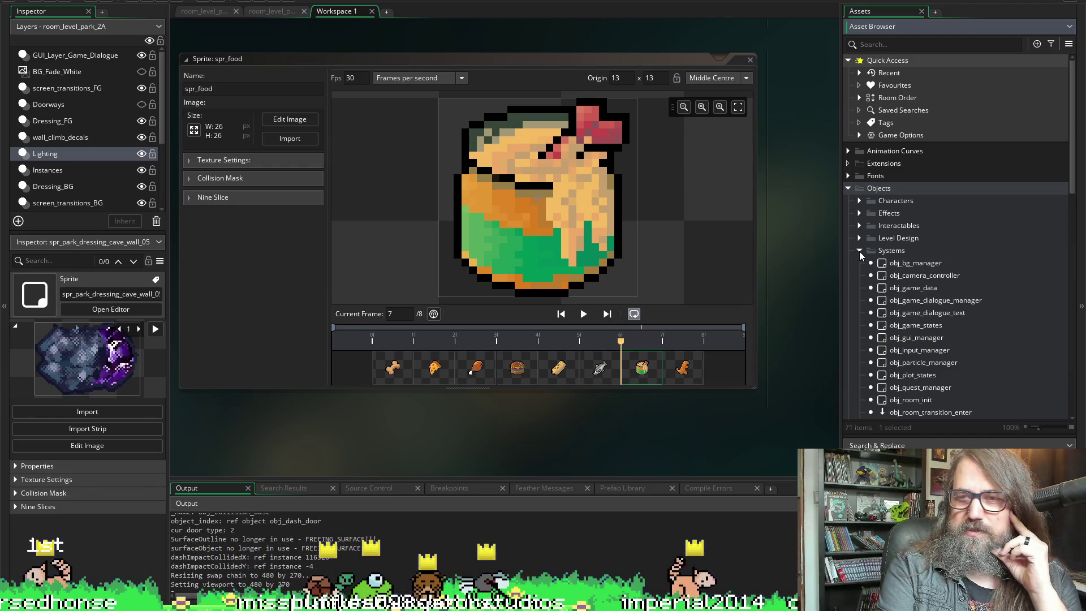
left_click(860, 251)
left_click_drag(842, 254, 794, 255)
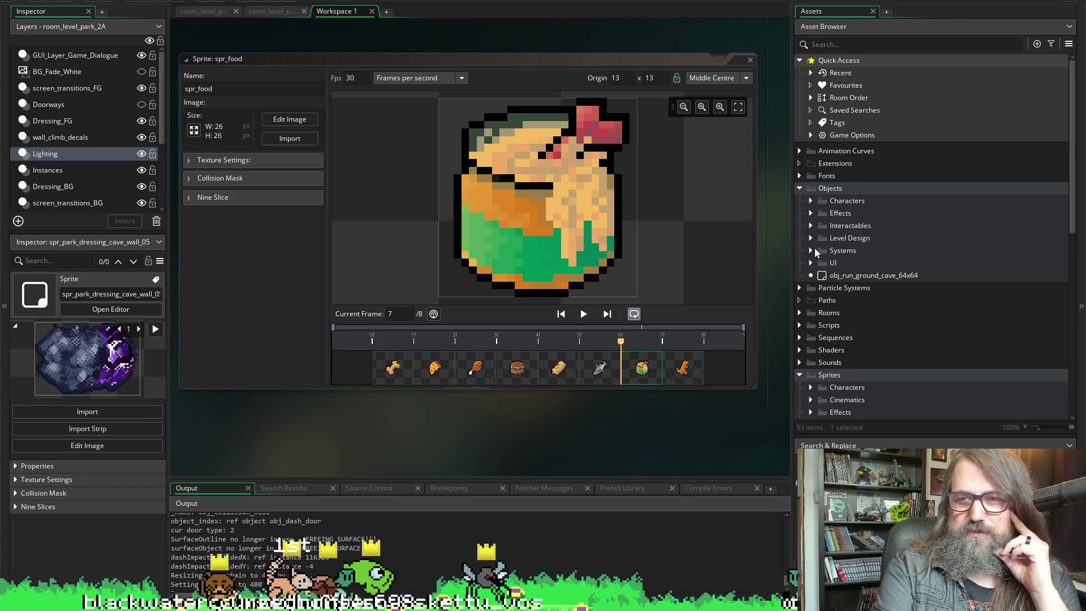
left_click(811, 250)
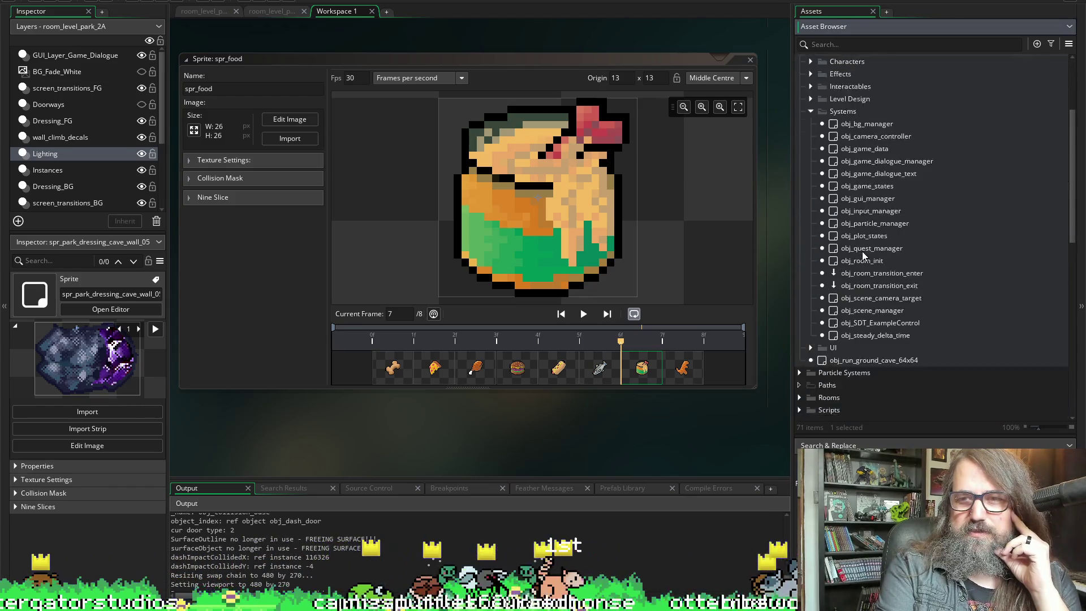
scroll(862, 251, "down", 2)
scroll(902, 275, "down", 2)
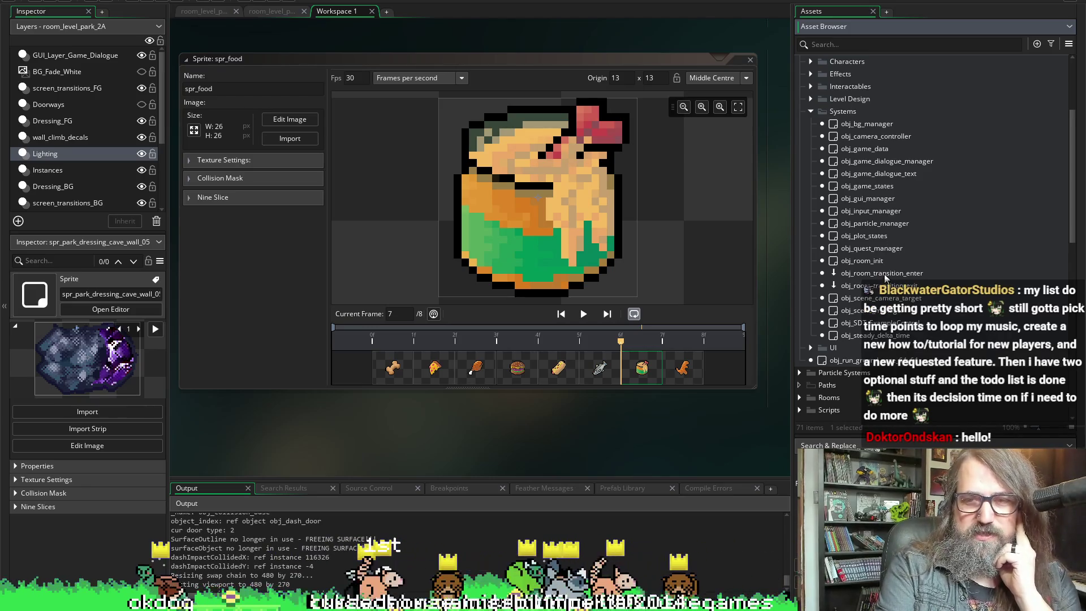
scroll(873, 239, "up", 1)
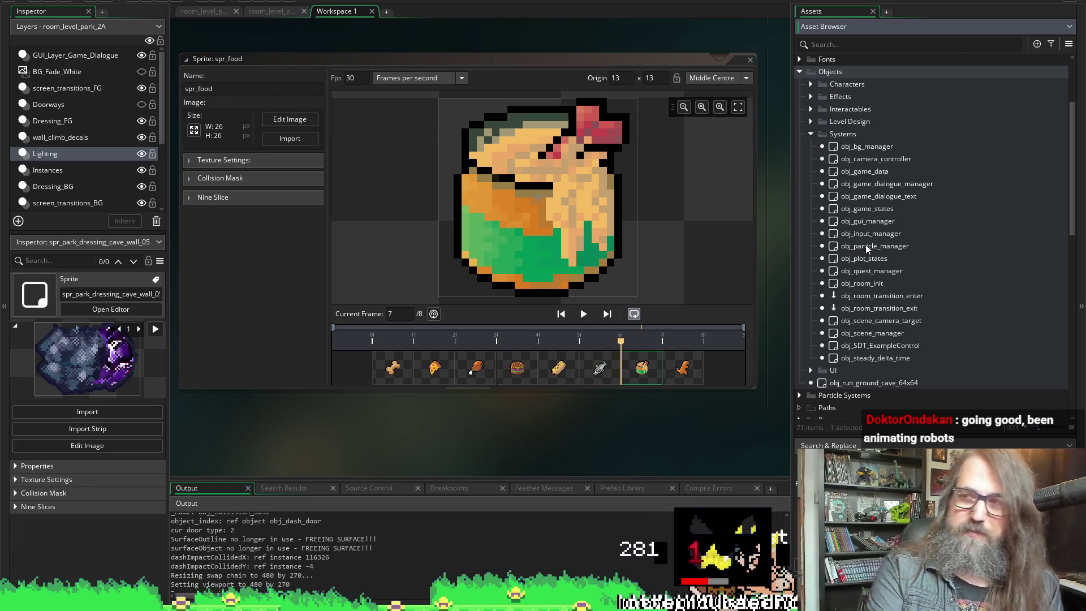
scroll(865, 337, "down", 2)
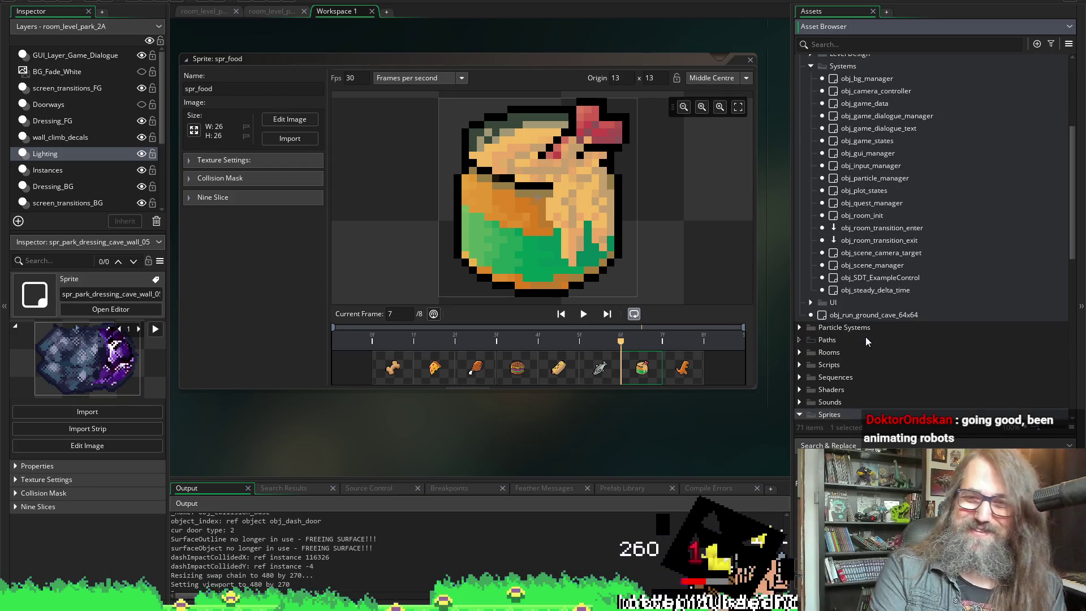
scroll(865, 337, "up", 2)
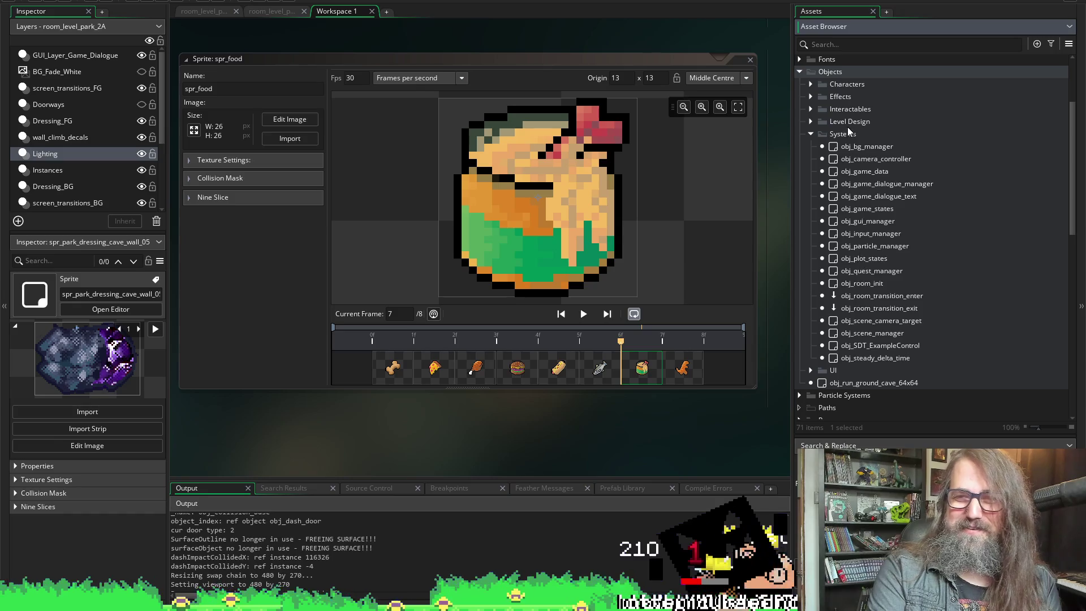
- Expand Objects > Level Design > Dressing > spr_park_dressing_cave_pieces and create a new group inside it
left_click(811, 134)
left_click(812, 121)
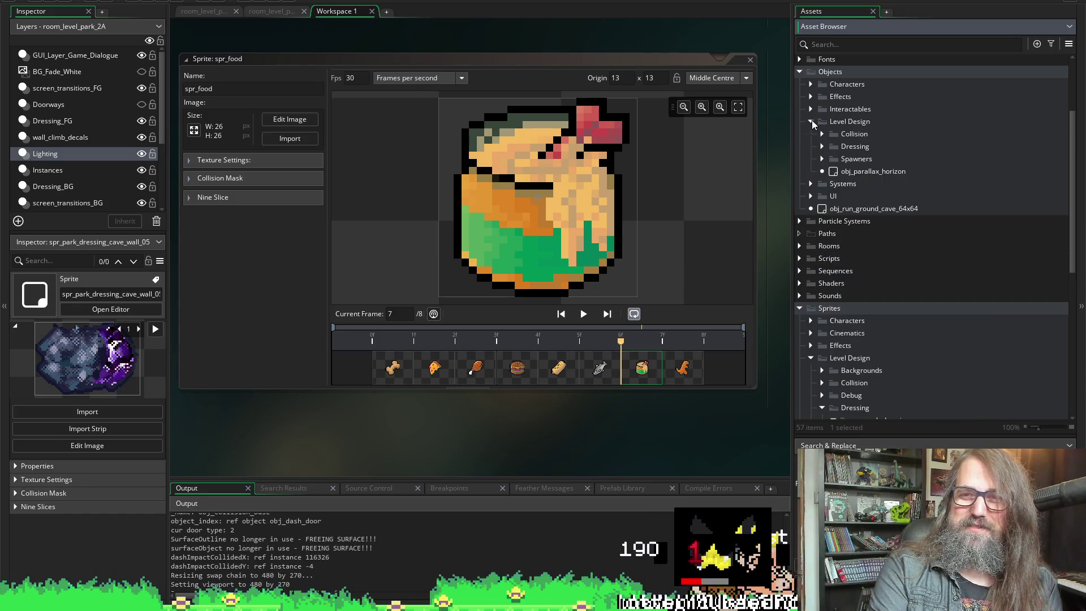
left_click(823, 145)
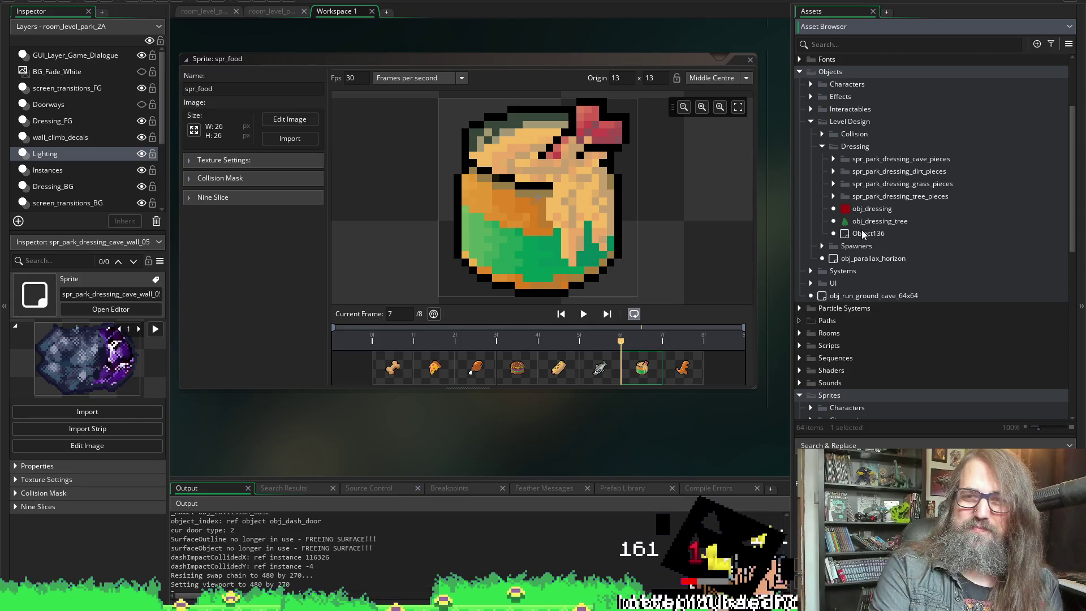
left_click(834, 160)
left_click(844, 184)
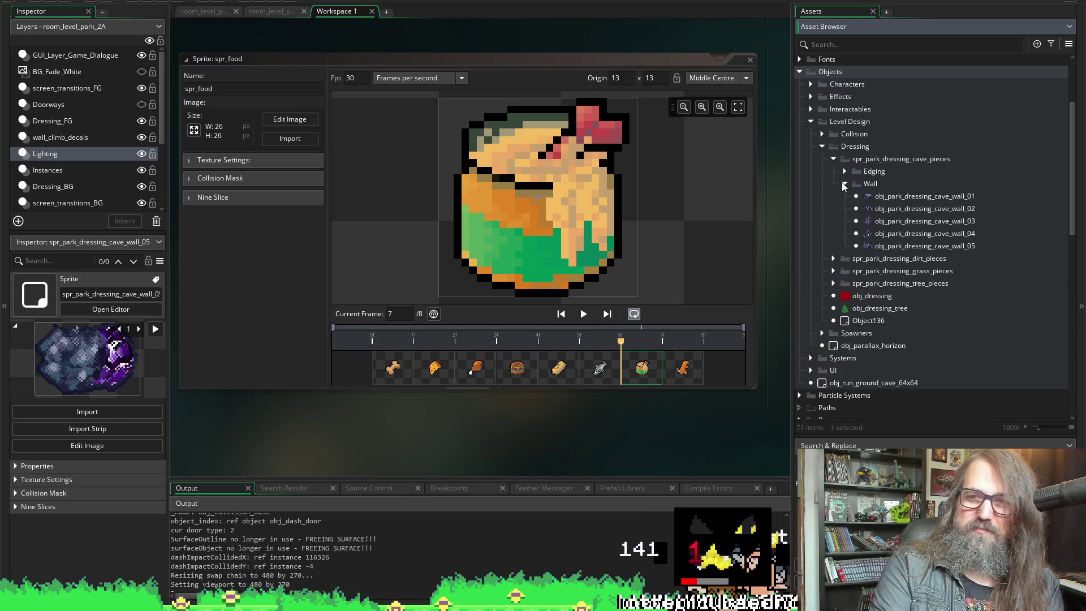
left_click(845, 185)
left_click(844, 185)
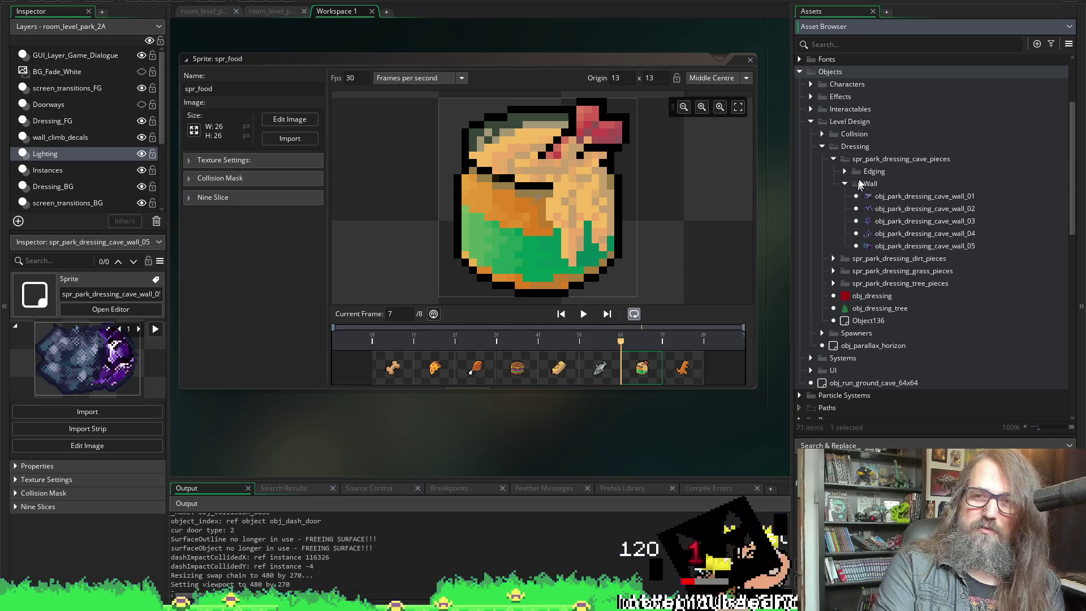
left_click(846, 183)
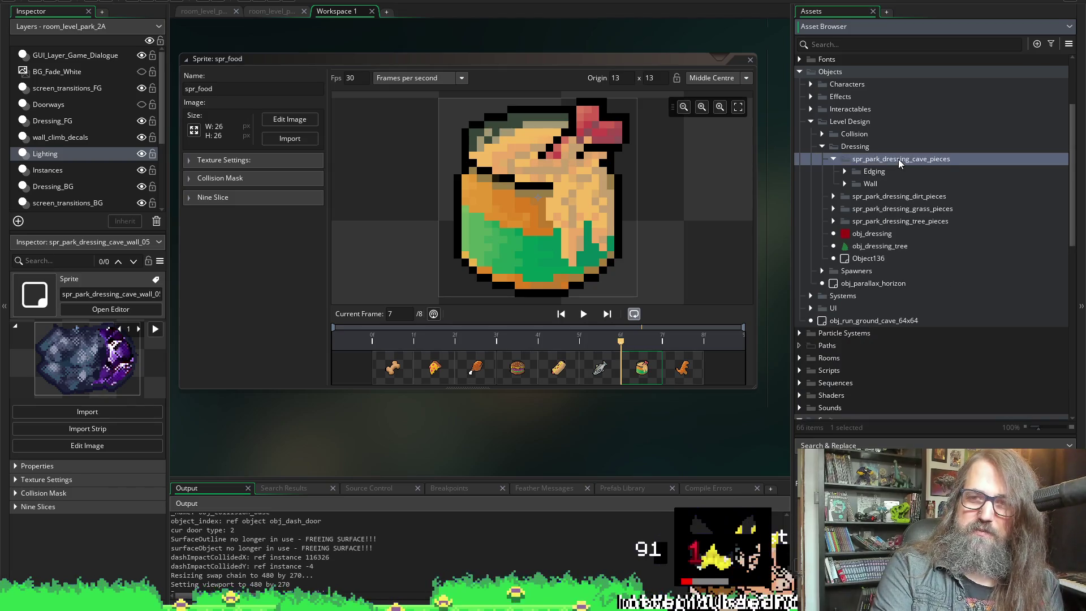
right_click(898, 159)
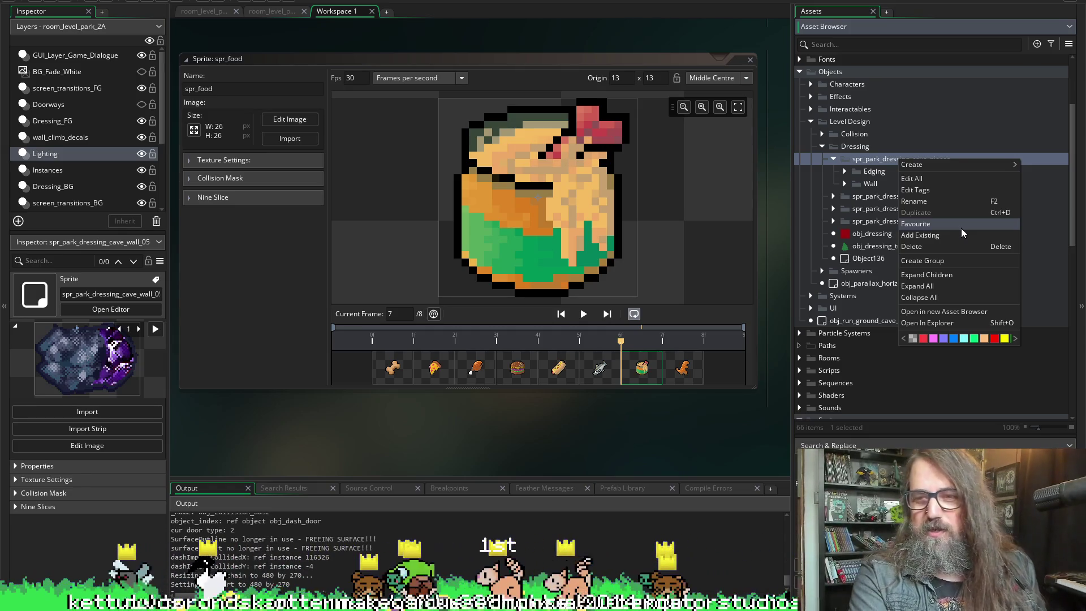
left_click(941, 262)
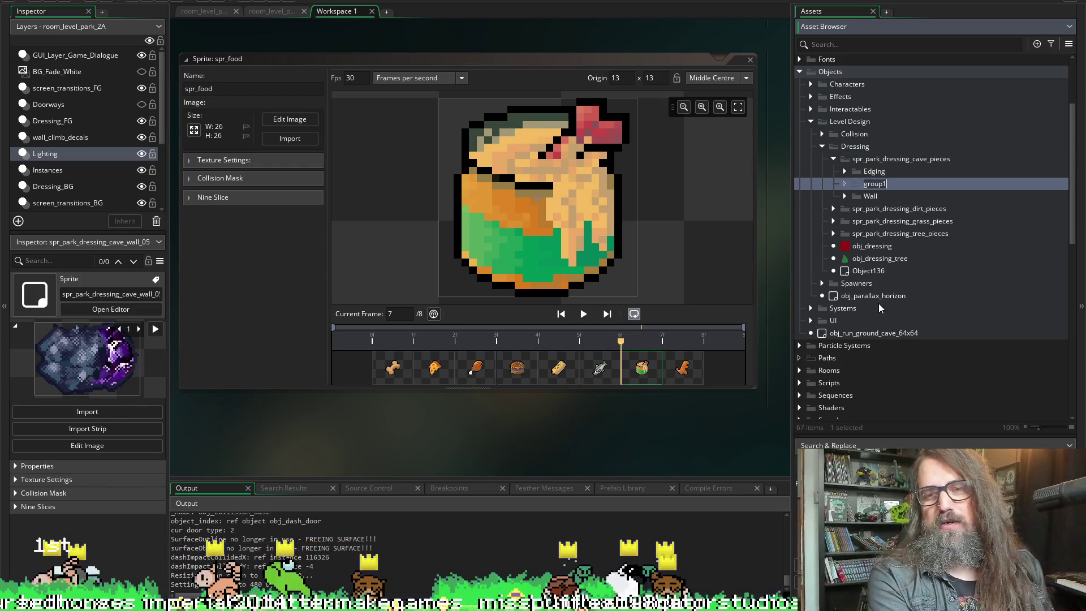
- Name the new cave pieces group 'WallBack'
type("Backing")
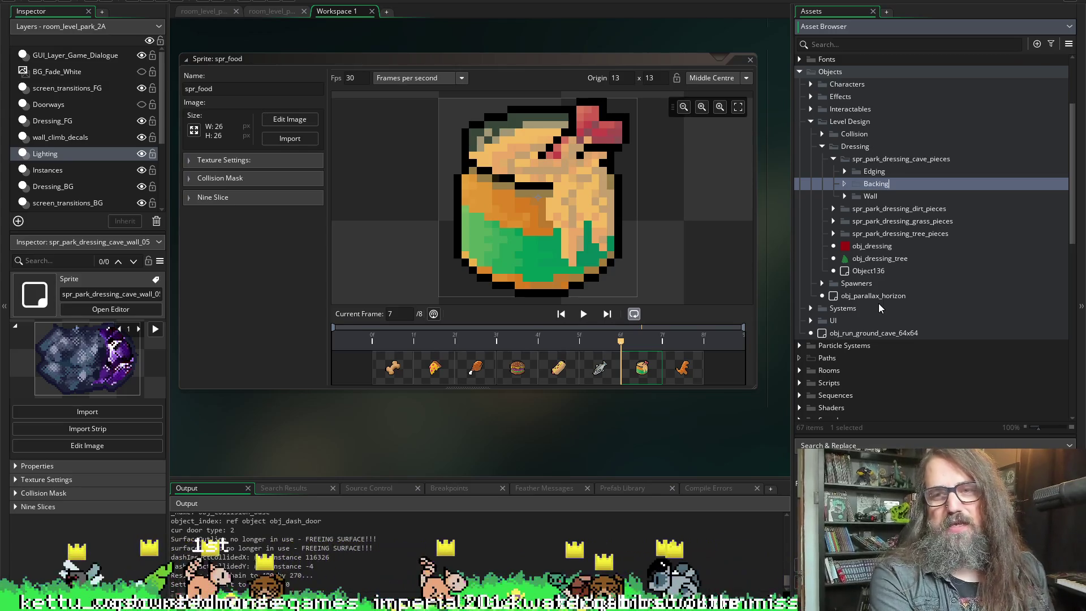
key("BackSpace")
key("BackSpace")
key("BackSpace")
type("Wall")
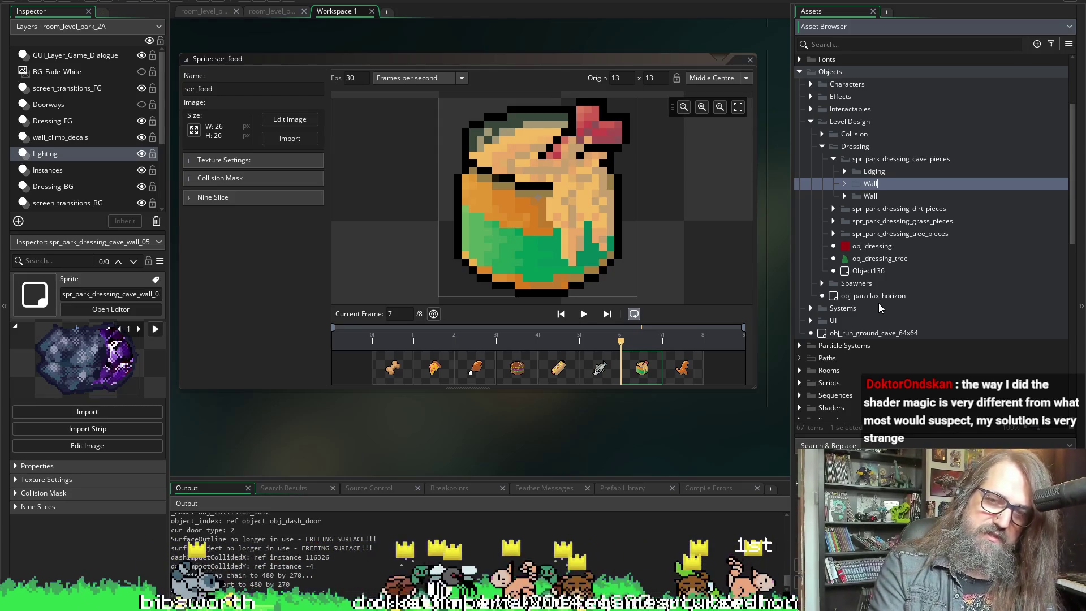
type("B")
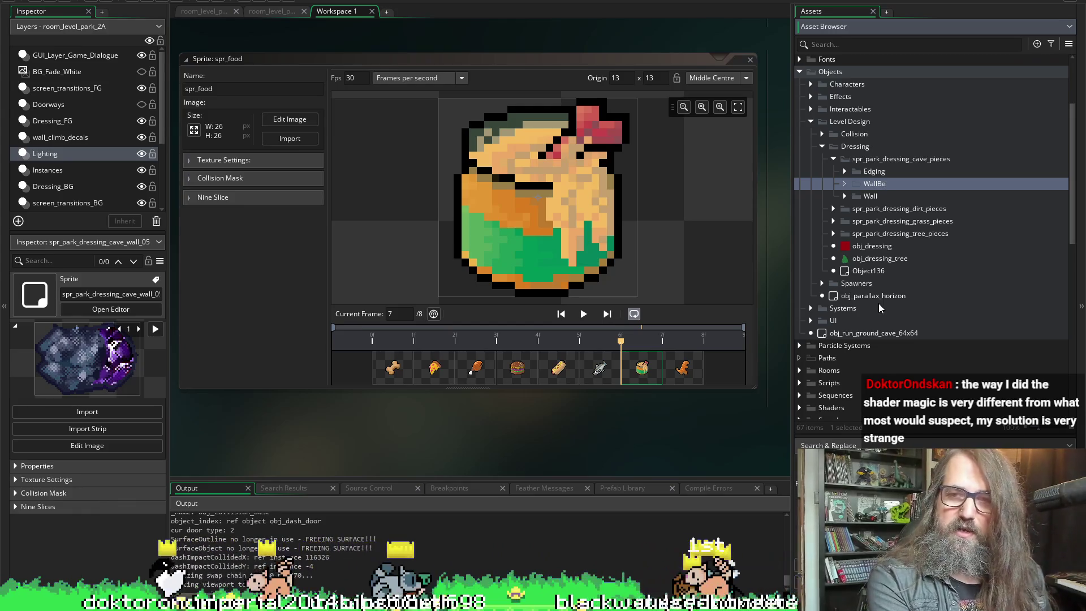
type("e")
key("BackSpace")
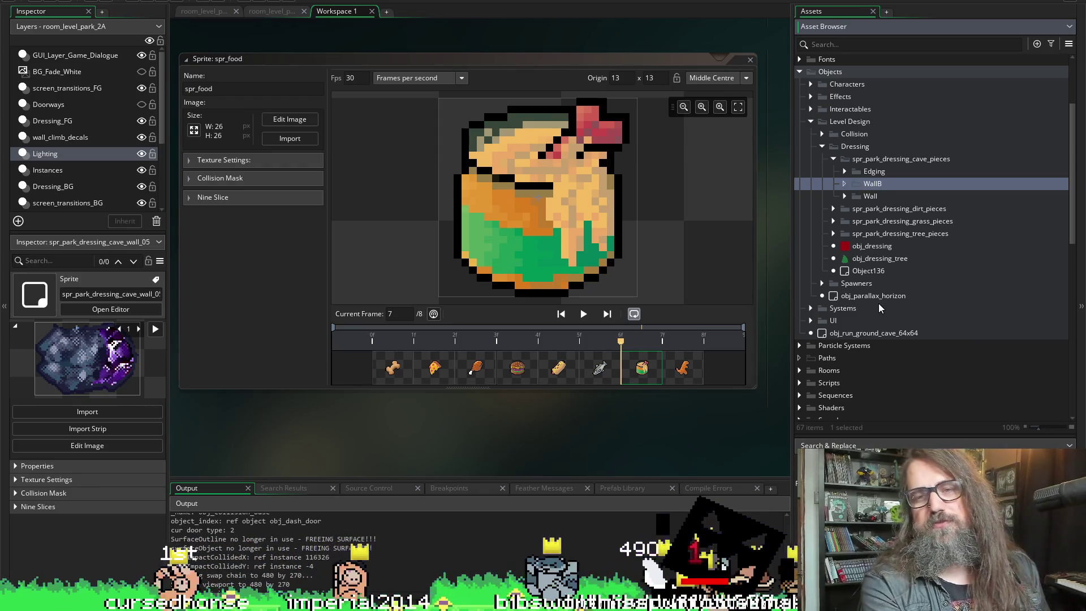
type("ack")
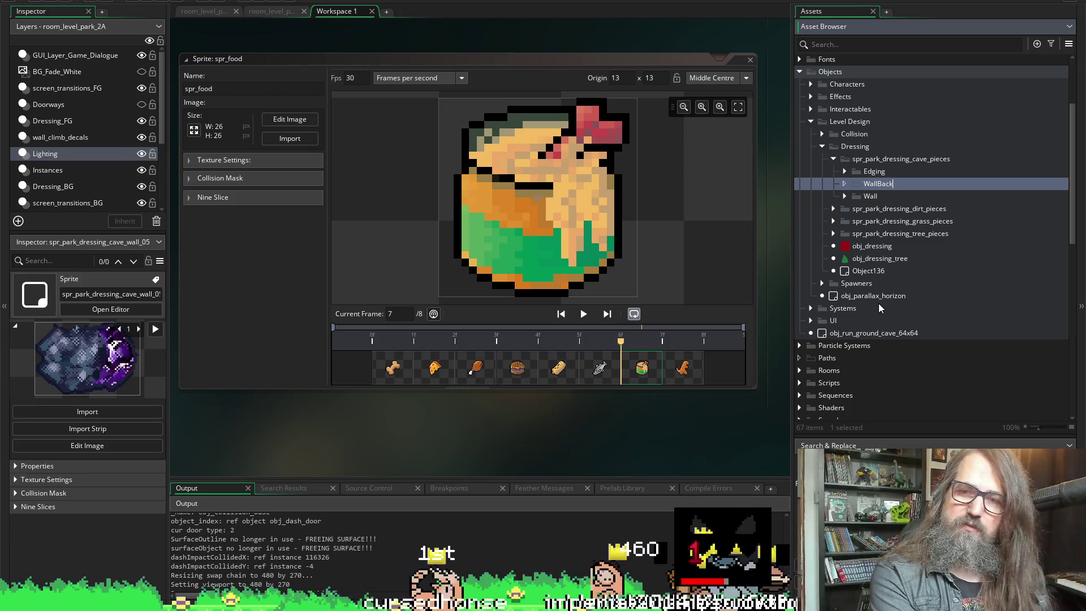
key("Return")
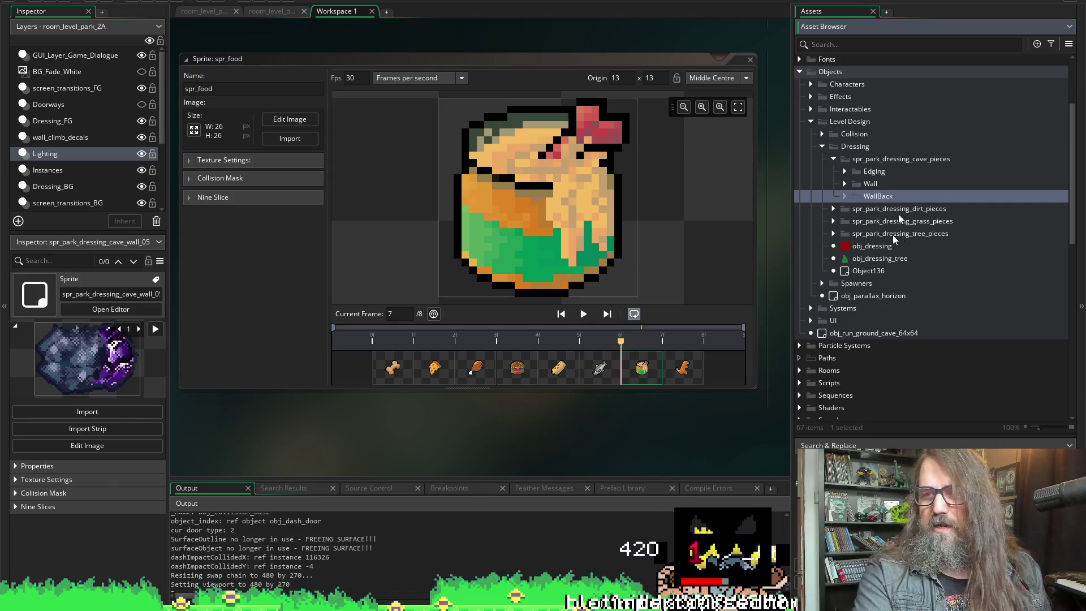
left_click(845, 171)
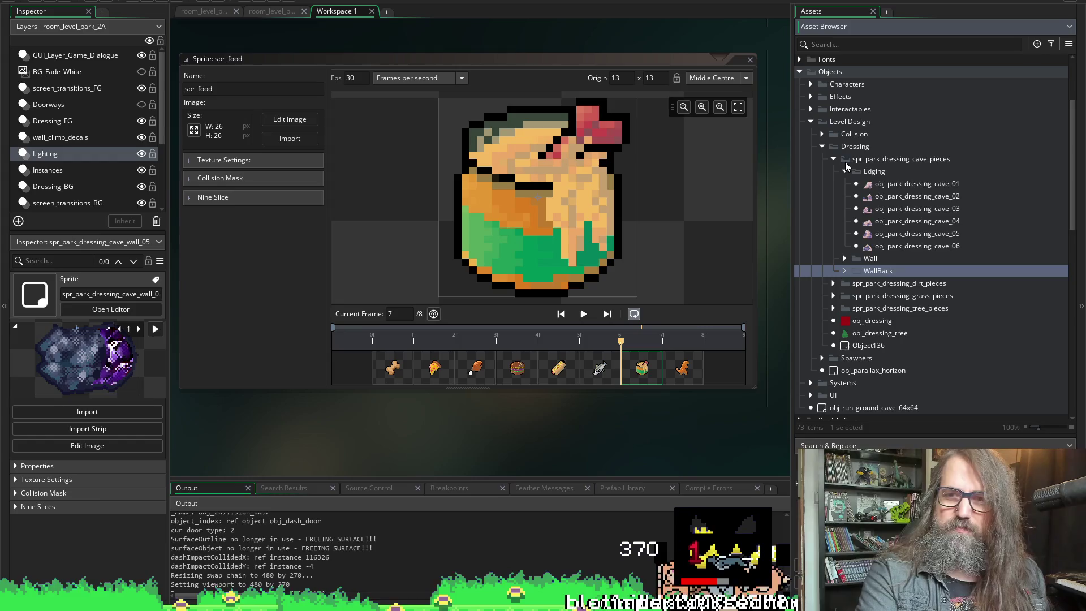
- Duplicate obj_park_dressing_cave_wall_01–05 with Ctrl+D and move the five copies into WallBack
left_click(845, 170)
left_click(869, 185)
left_click(843, 184)
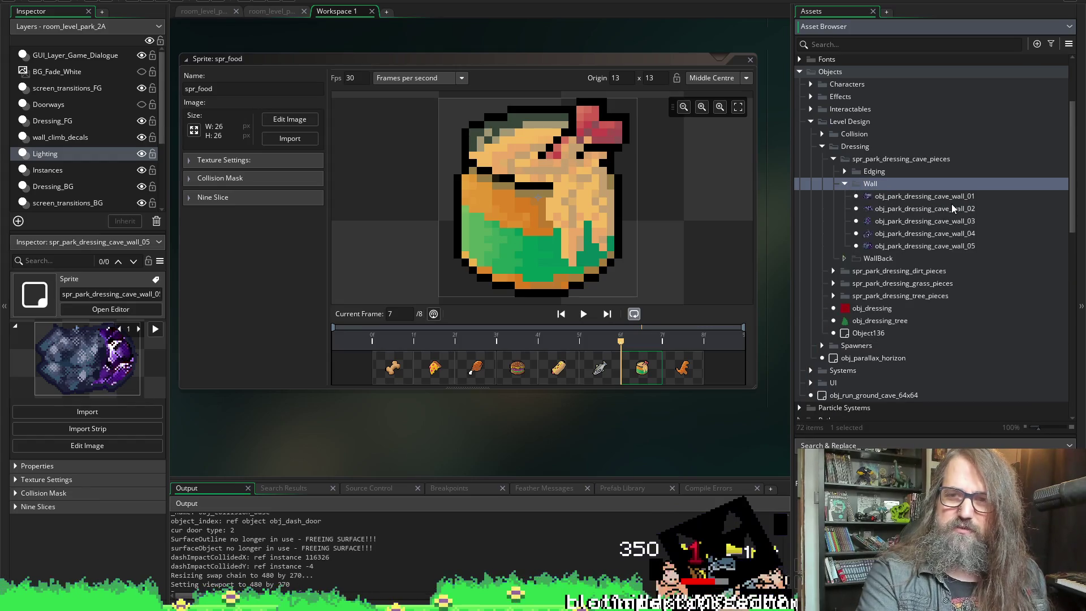
scroll(951, 204, "down", 2)
left_click(920, 153)
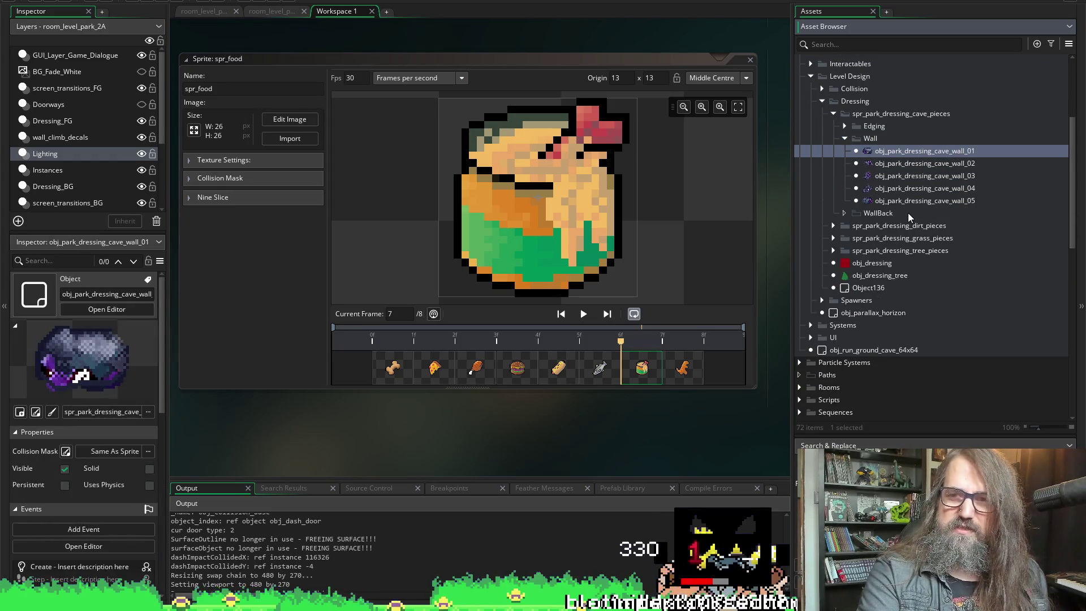
left_click(903, 201, "shift")
right_click(903, 152)
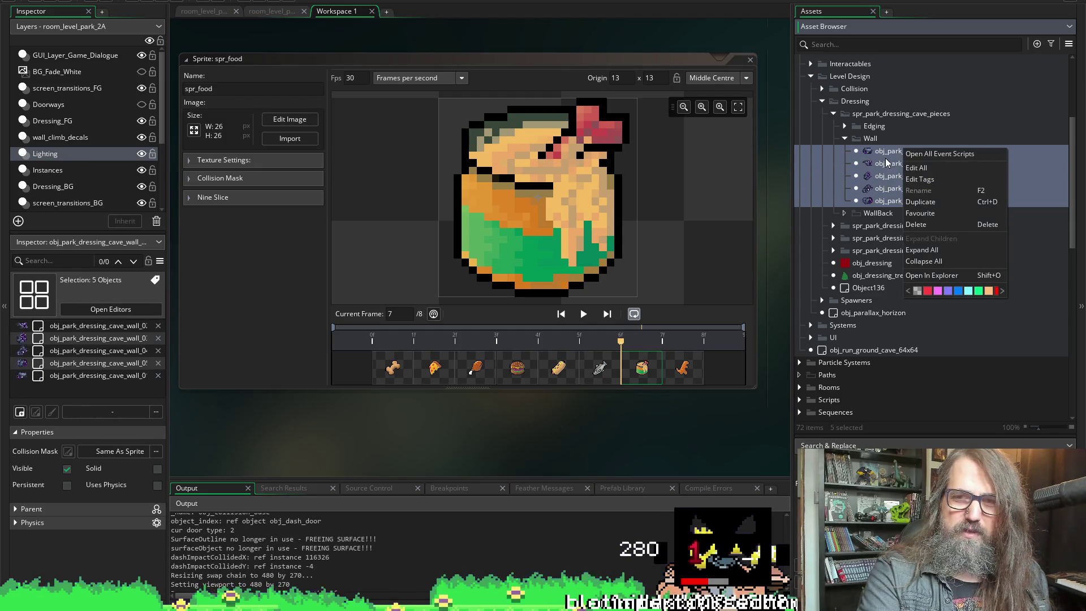
key("Escape")
key("ctrl+d")
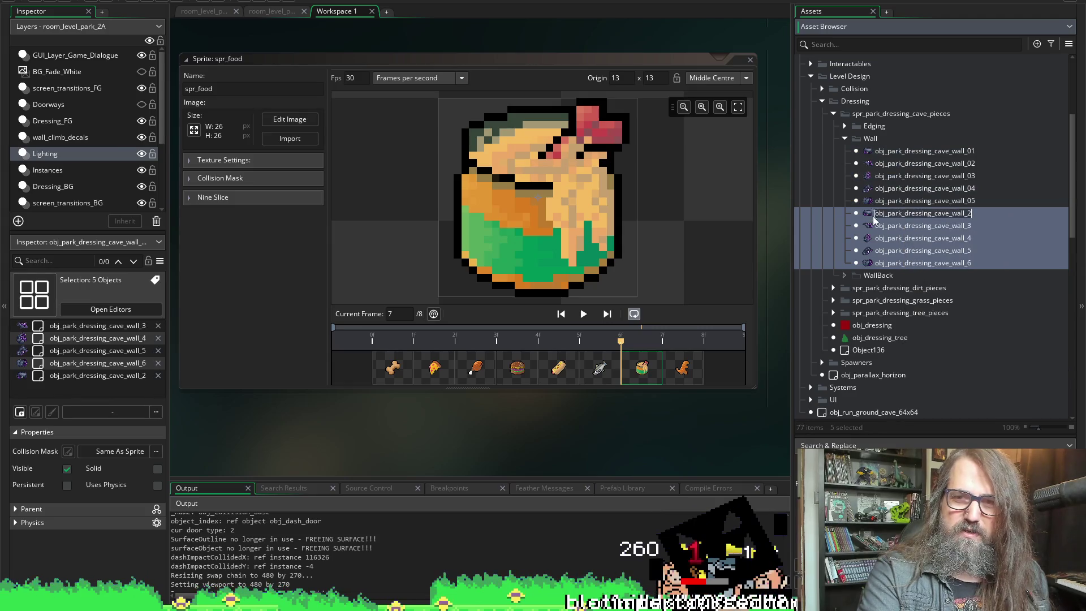
left_click_drag(868, 226, 877, 275)
left_click(963, 238)
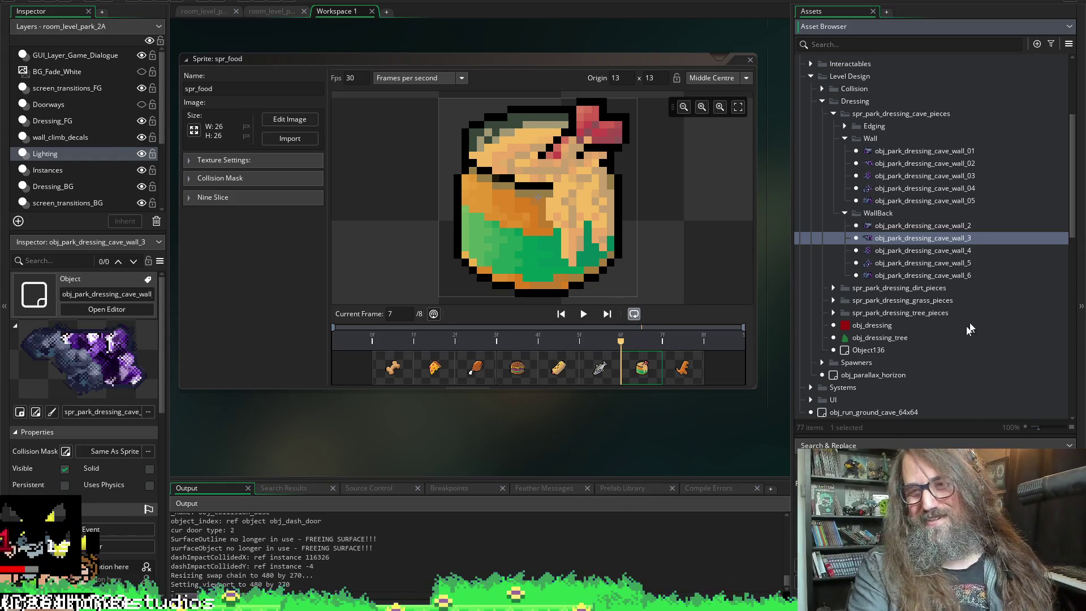
left_click(960, 226)
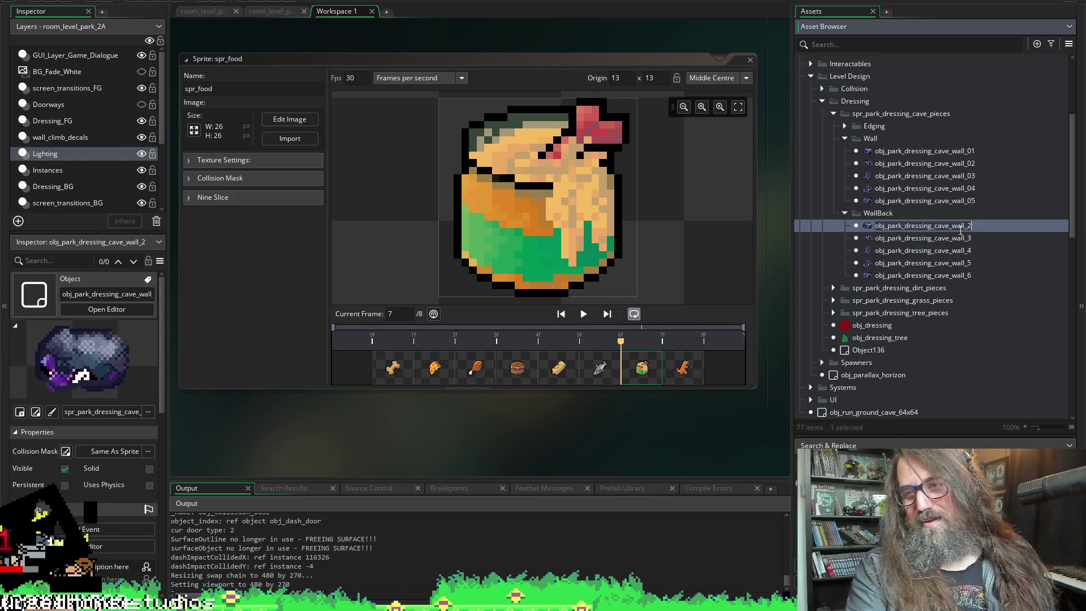
- Rename the wall_2 copy in WallBack to obj_park_dressing_cave_wall_back_02
key("F2")
key("BackSpace")
type("01")
key("Return")
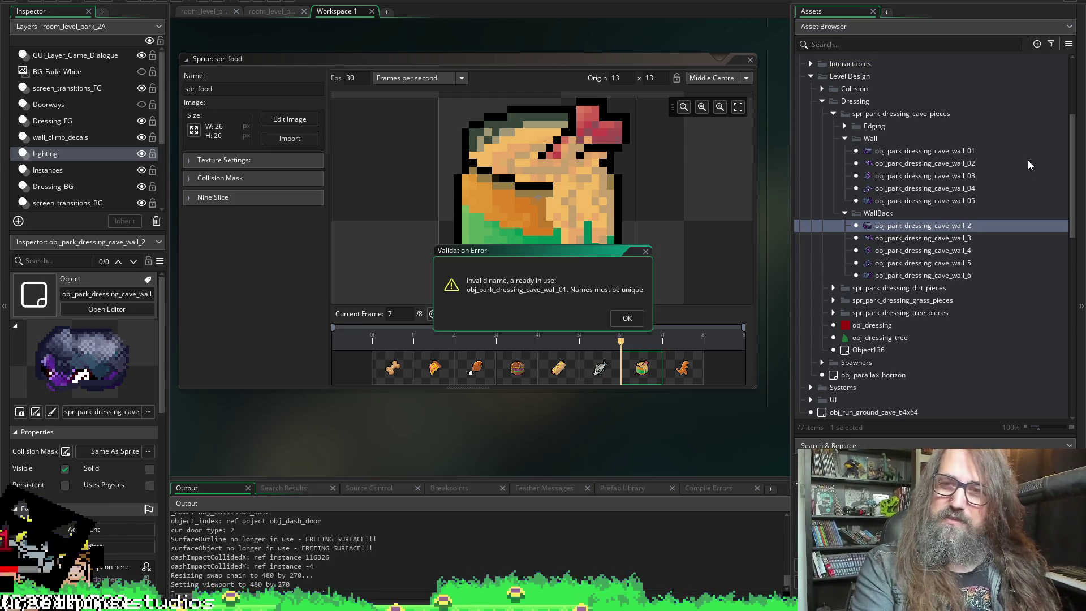
key("Return")
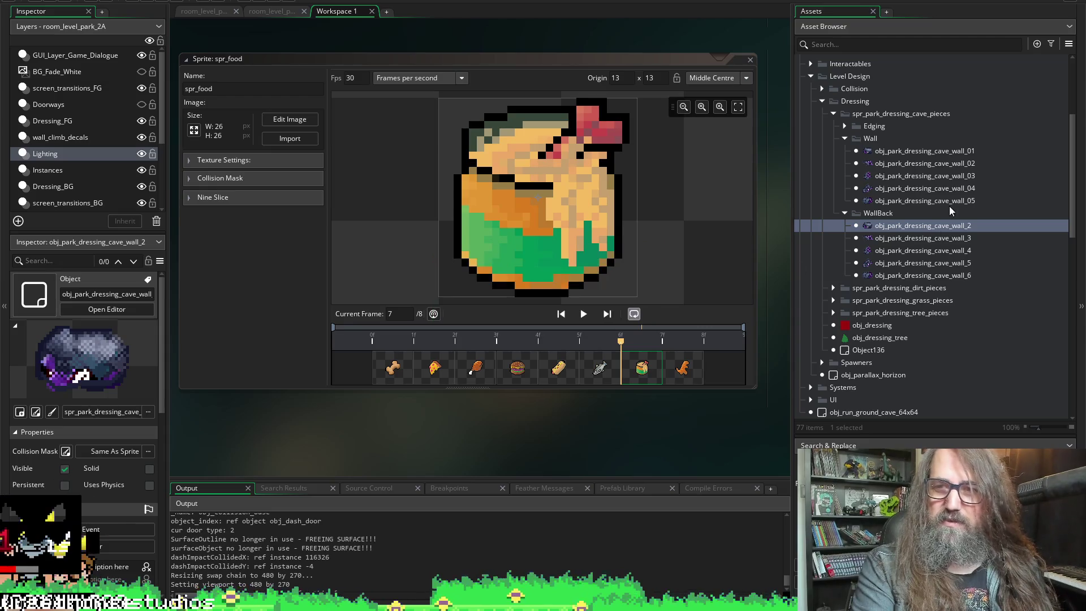
key("Escape")
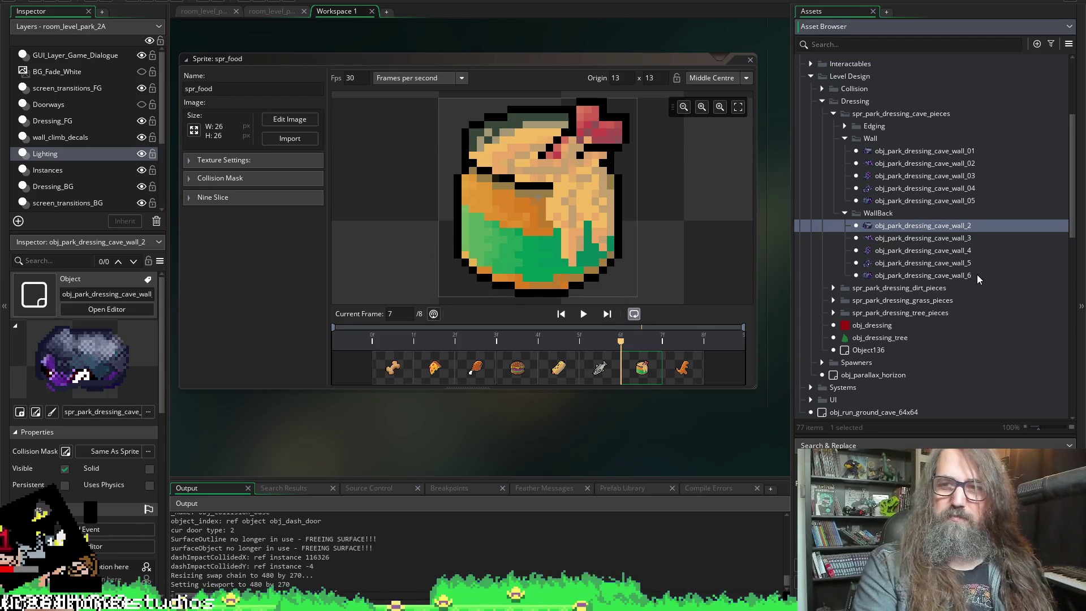
key("F2")
key("Left")
key("Left")
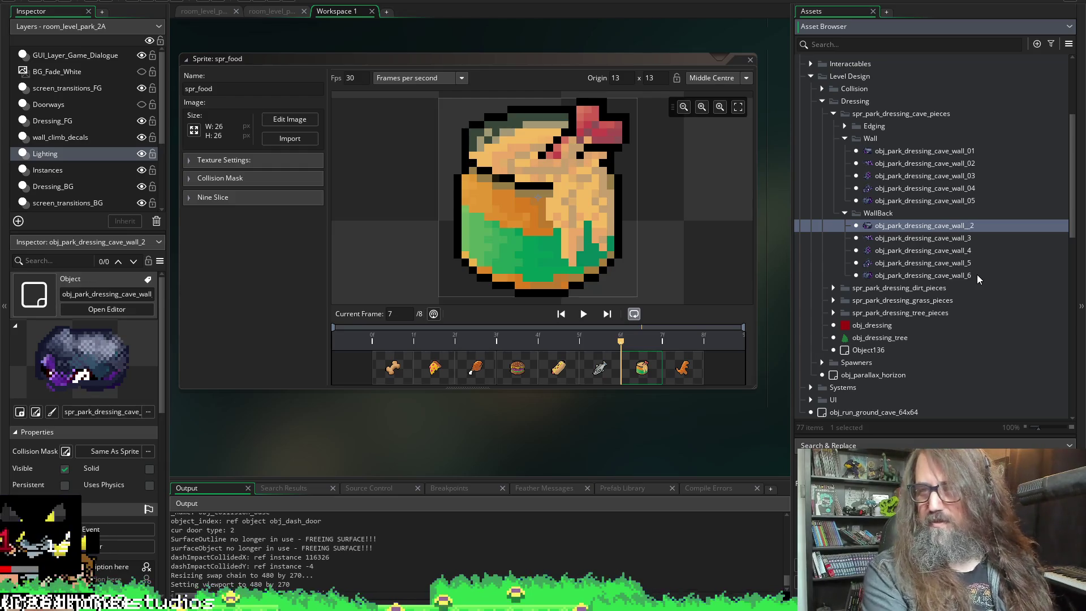
type("back")
key("BackSpace")
key("BackSpace")
key("BackSpace")
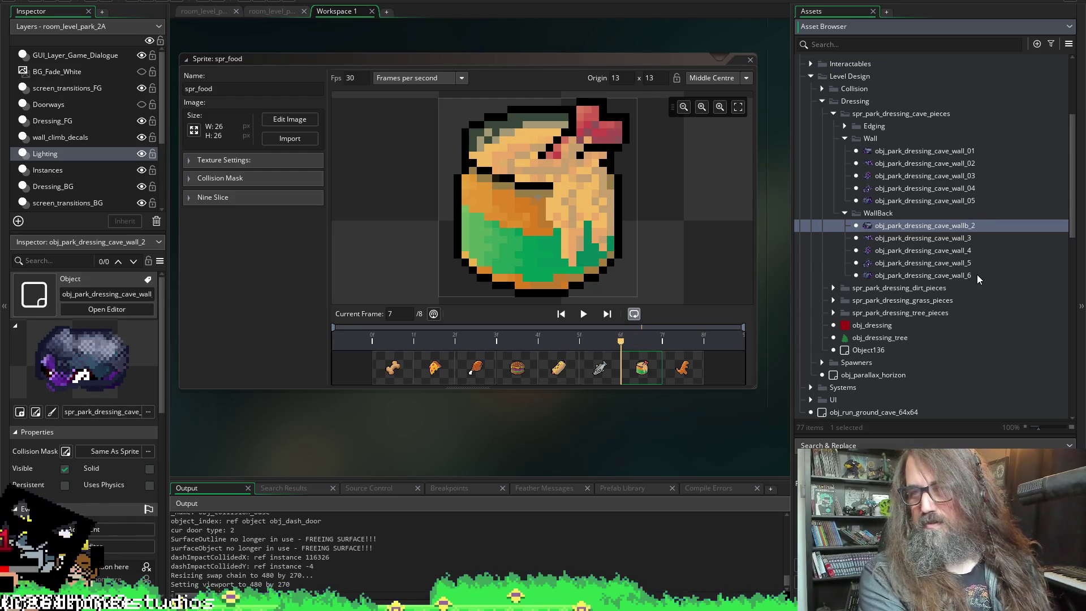
type("bac")
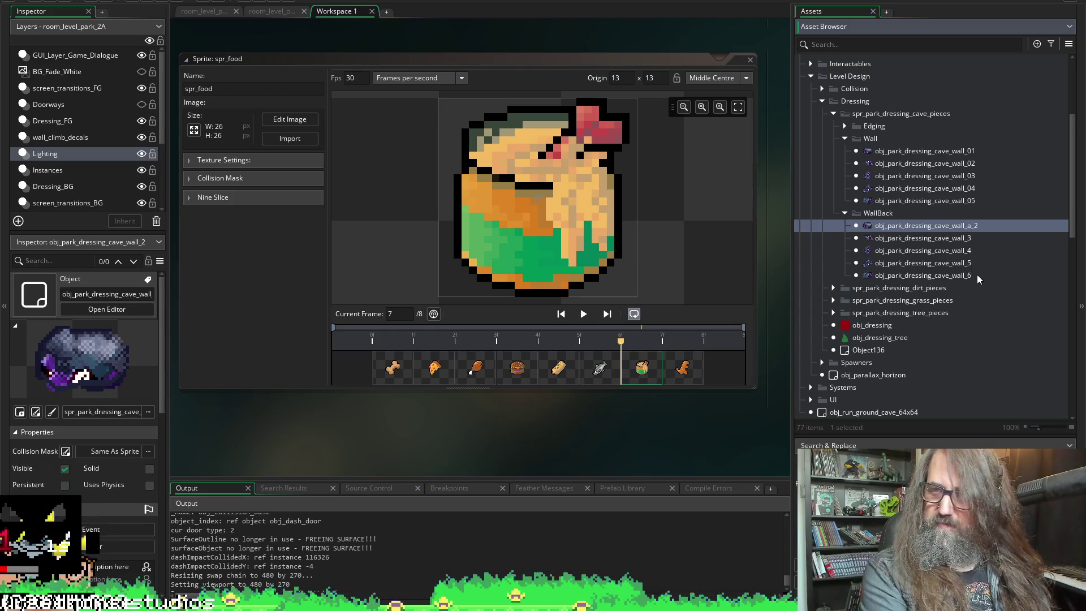
type("k")
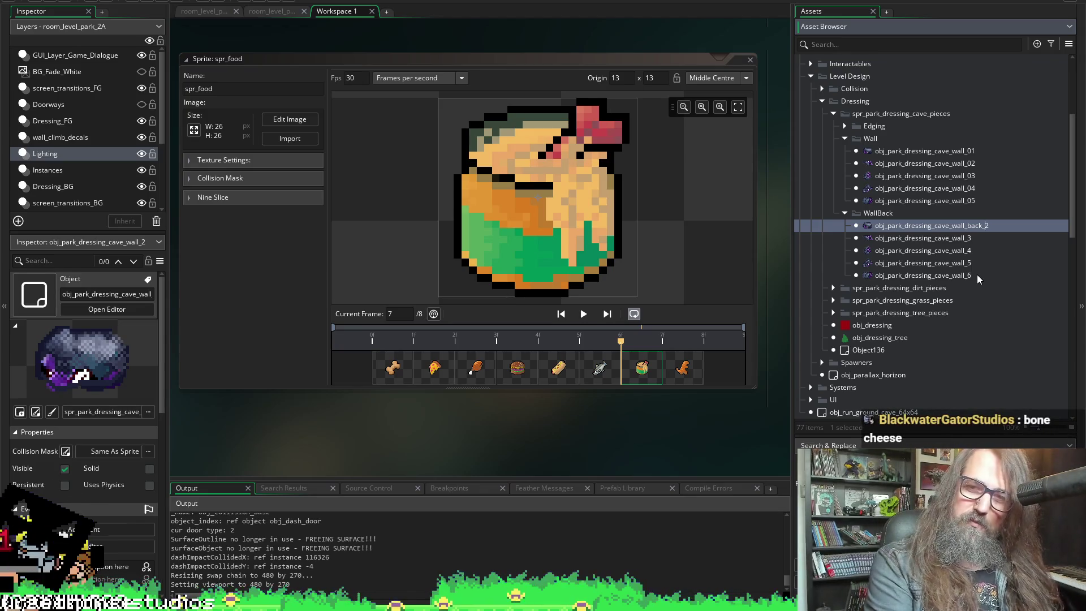
type("0")
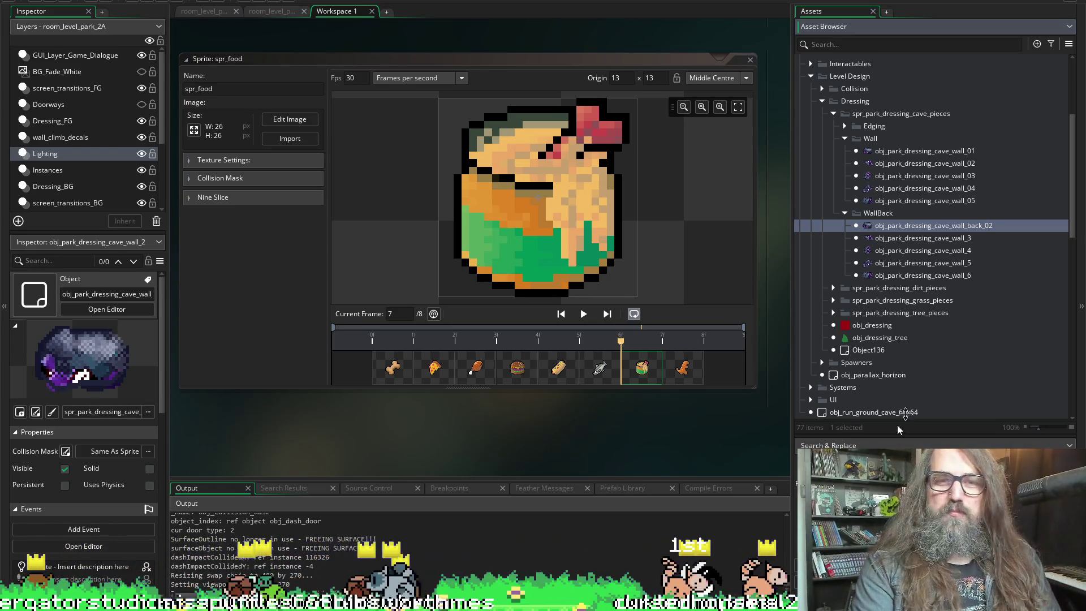
- In the spr_food sprite editor, move from the dino frame to the fish frame
scroll(450, 171, "up", 2)
scroll(532, 160, "down", 6)
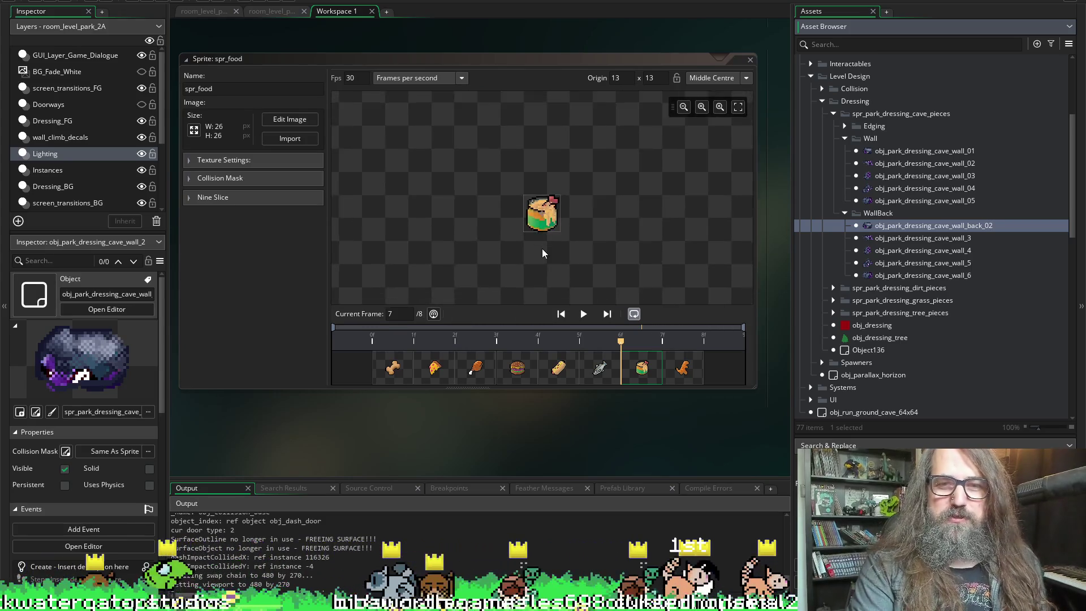
left_click(687, 376)
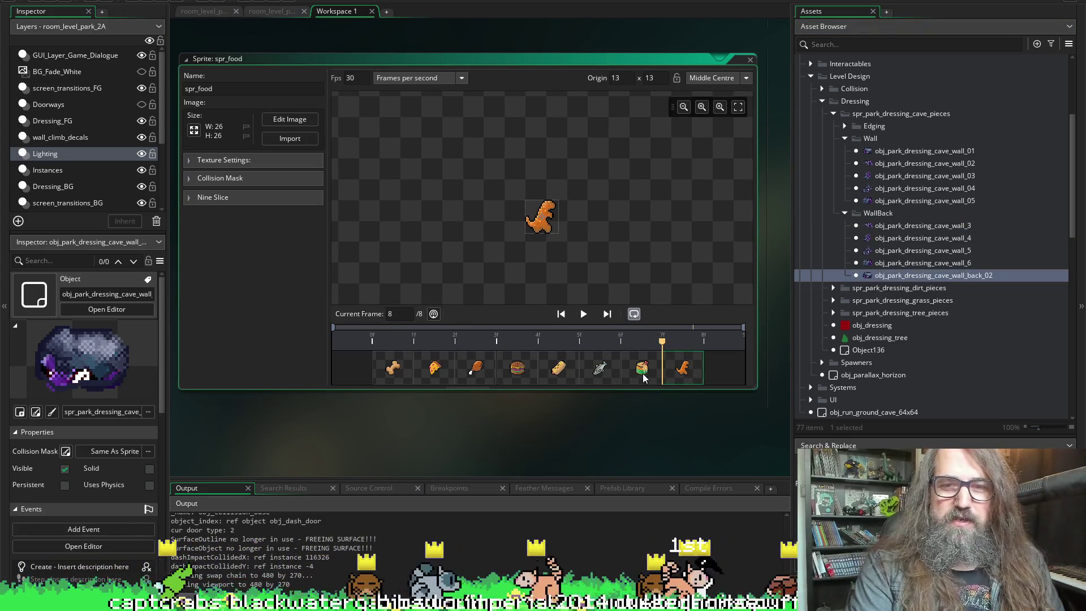
left_click(598, 368)
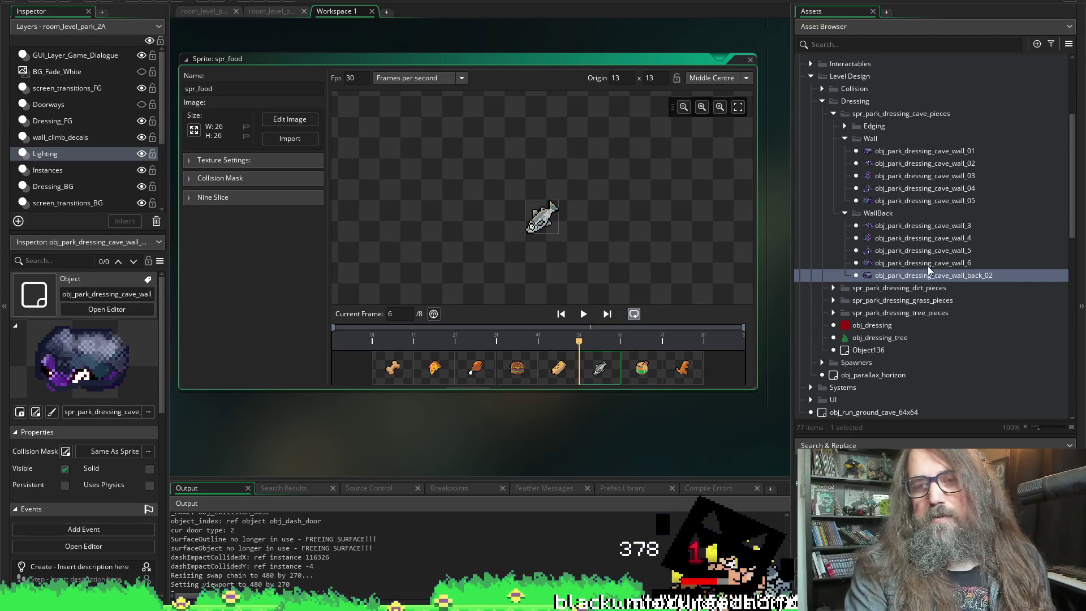
left_click(931, 231)
- Keep wall_back_02 as is and rename obj_park_dressing_cave_wall_3 to wall_back_03
left_click(969, 276)
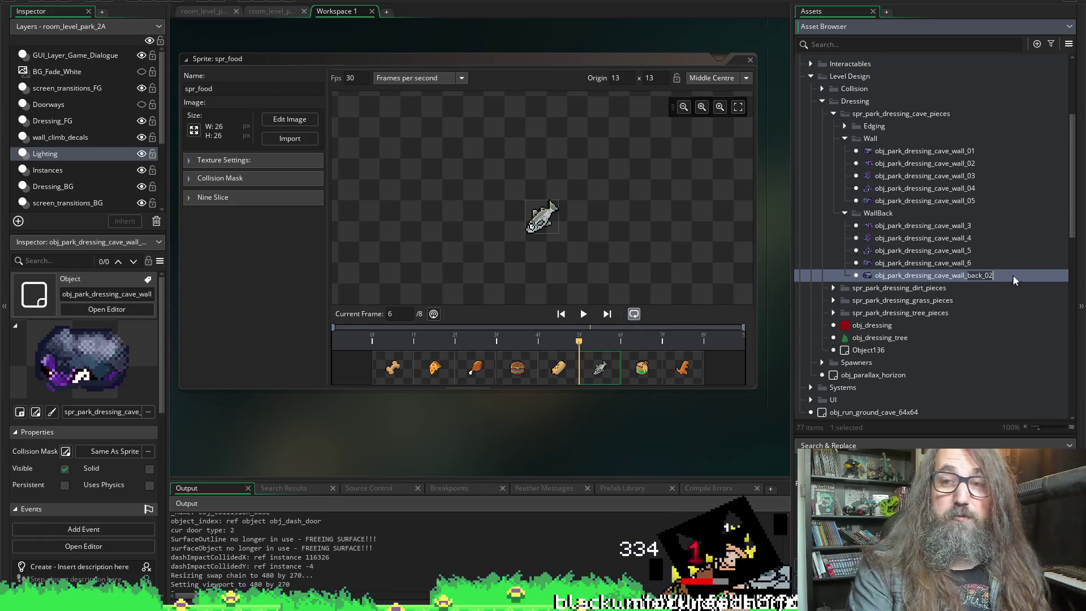
key("Left")
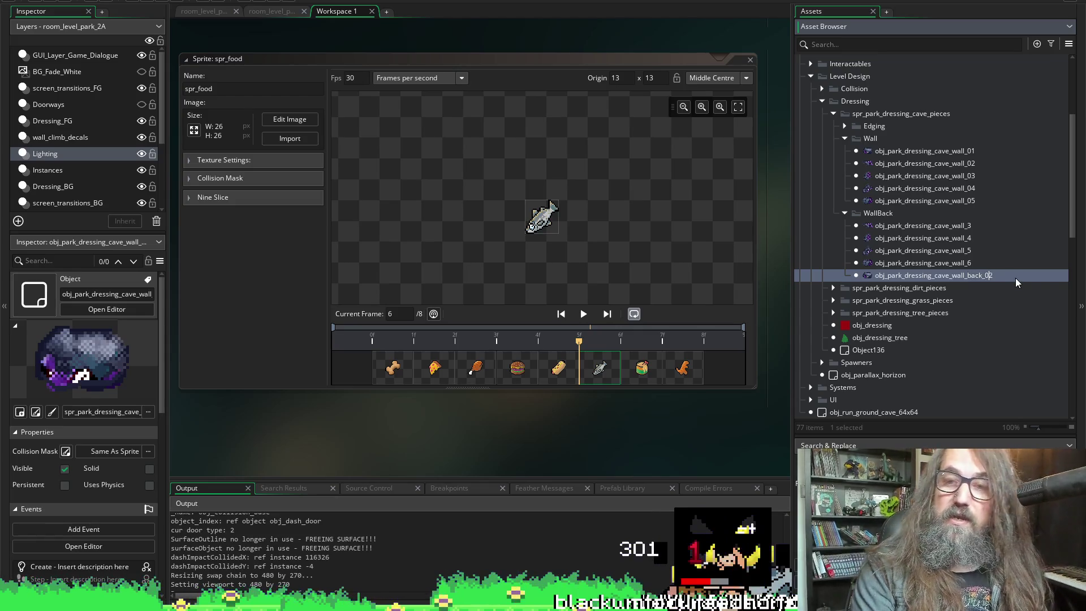
key("End")
left_click(969, 226)
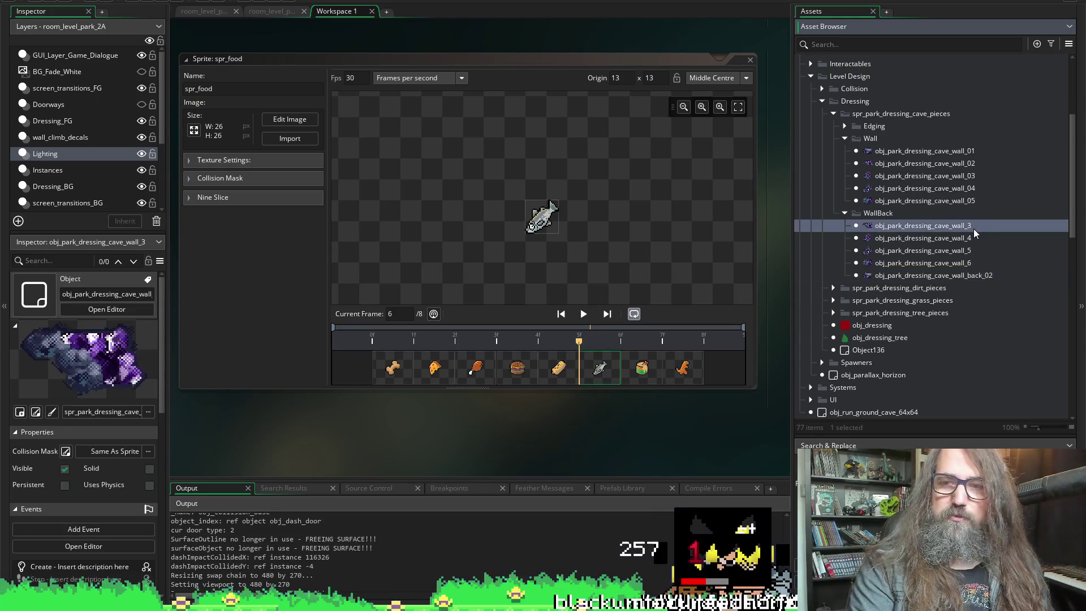
key("F2")
key("End")
key("Left")
key("Left")
type("_back_02")
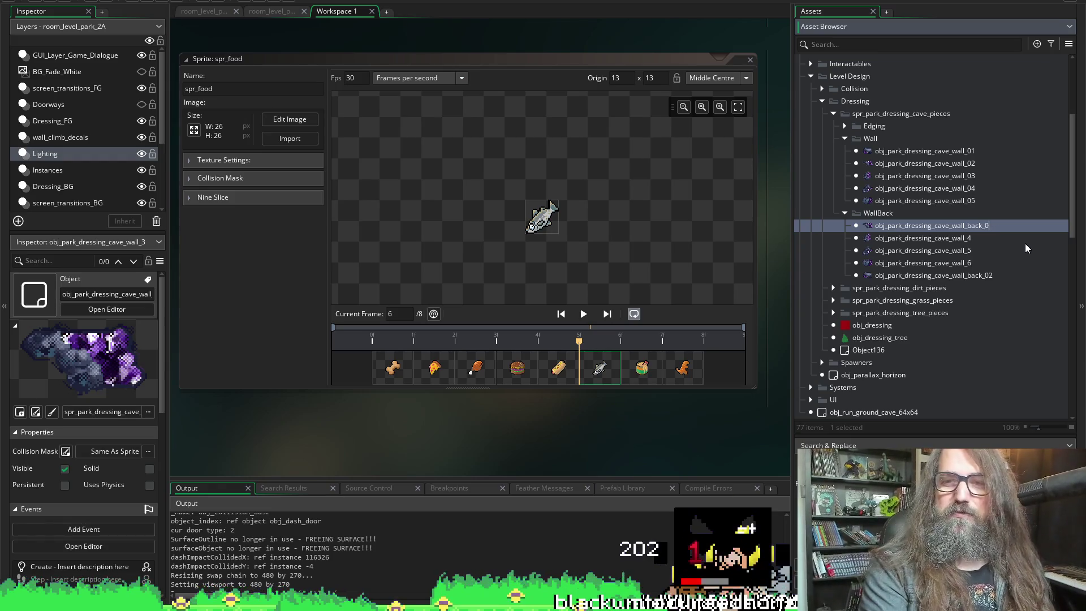
type("3")
key("Return")
- Rename obj_park_dressing_cave_wall_4 to a wall_back name, undoing an accidental full replacement
left_click(979, 238)
left_click(980, 226)
key("F2")
left_click(966, 226)
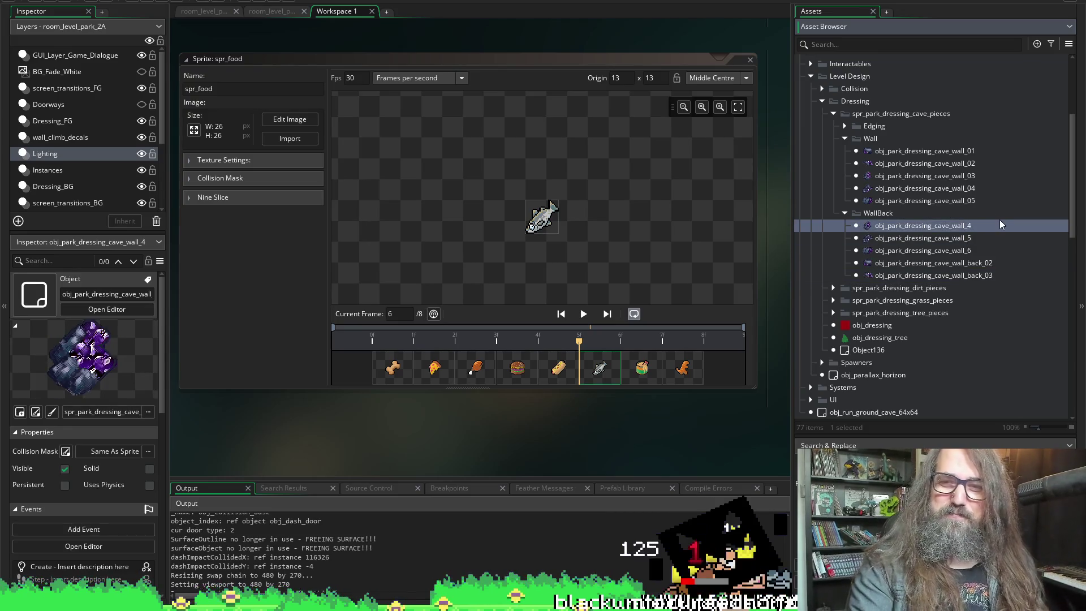
key("ctrl+a")
type("_back_02")
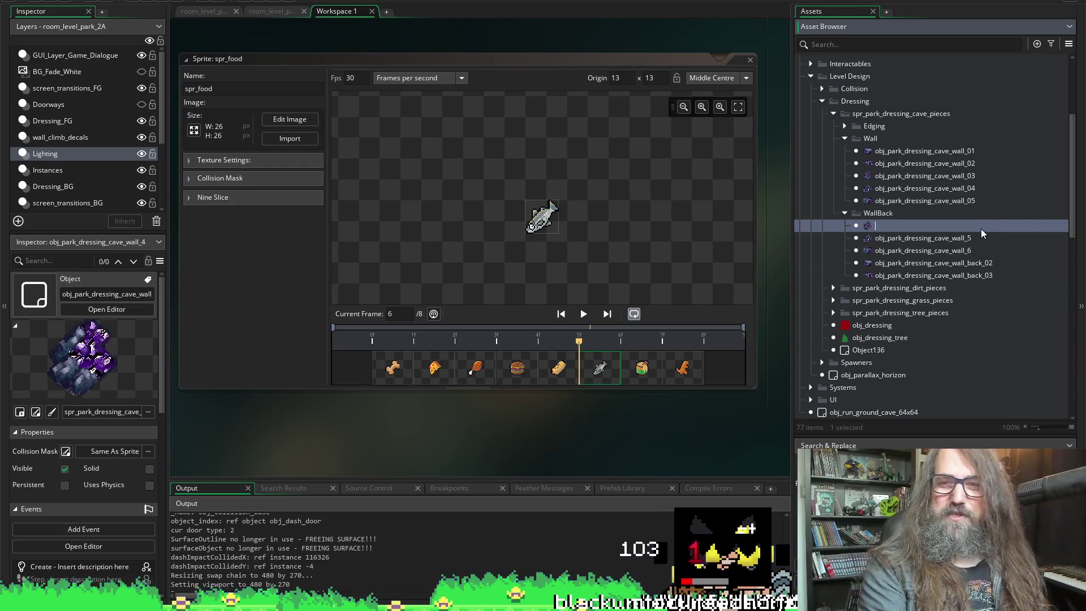
key("ctrl+z")
left_click(981, 228)
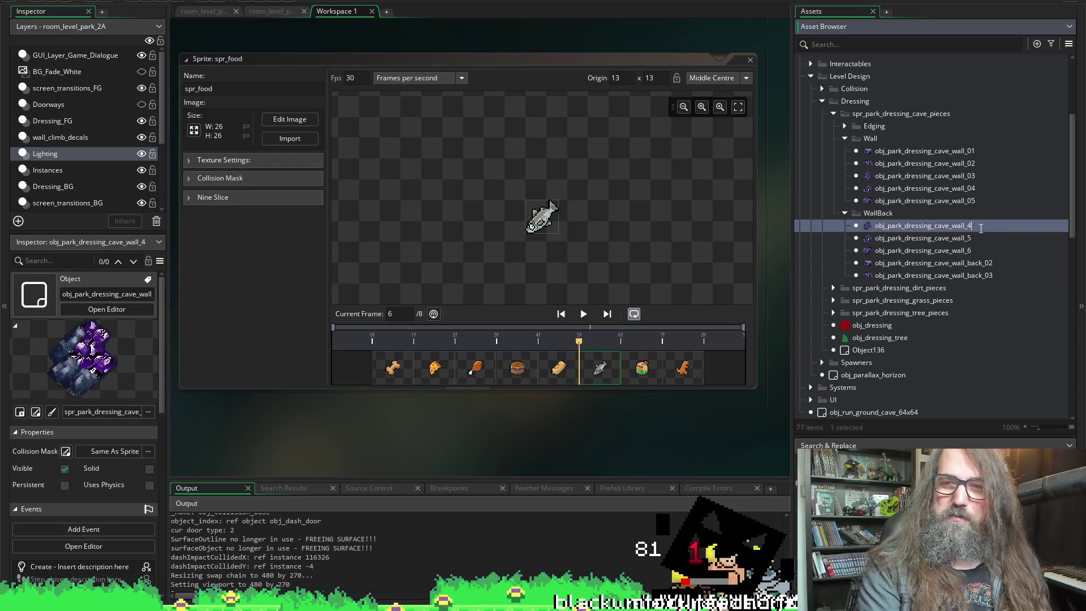
key("BackSpace")
type("_back_02")
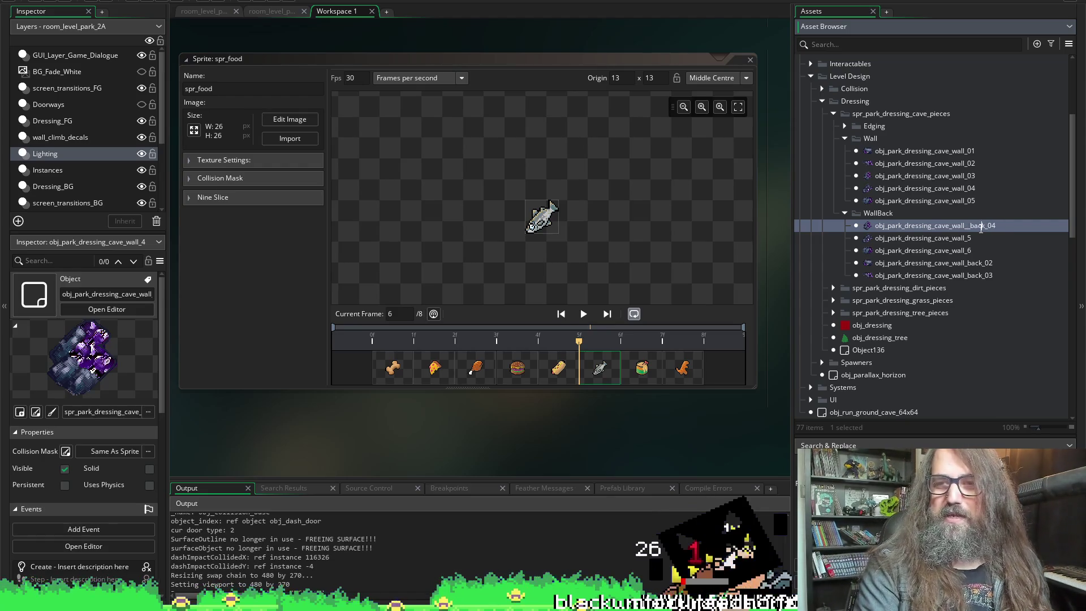
left_click(964, 238)
- Rename obj_park_dressing_cave_wall_6 to obj_park_dressing_cave_wall_back_06
left_click(979, 238)
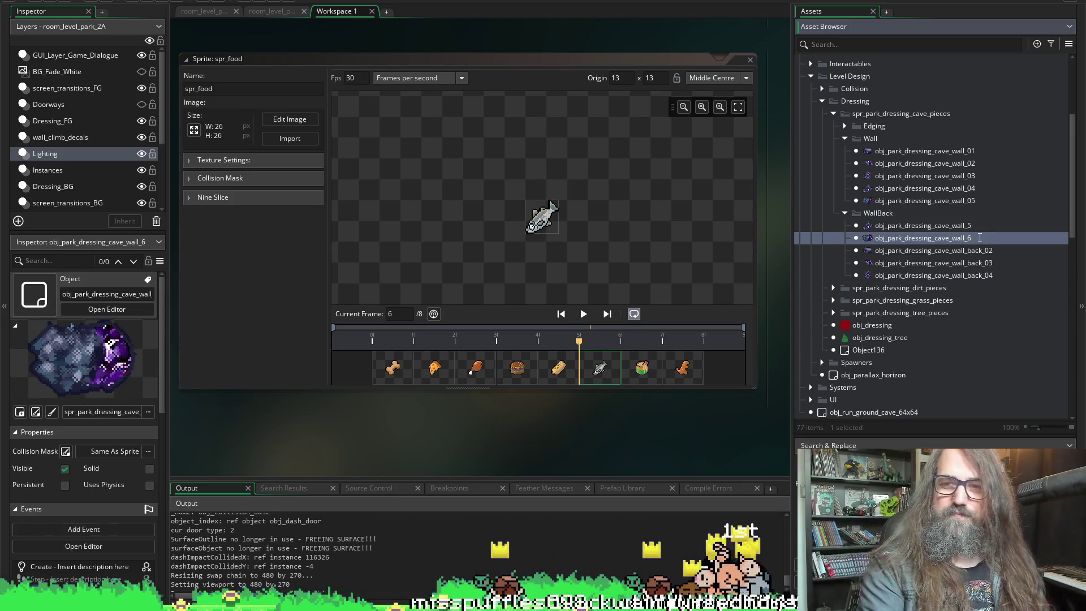
key("BackSpace")
type("back_02")
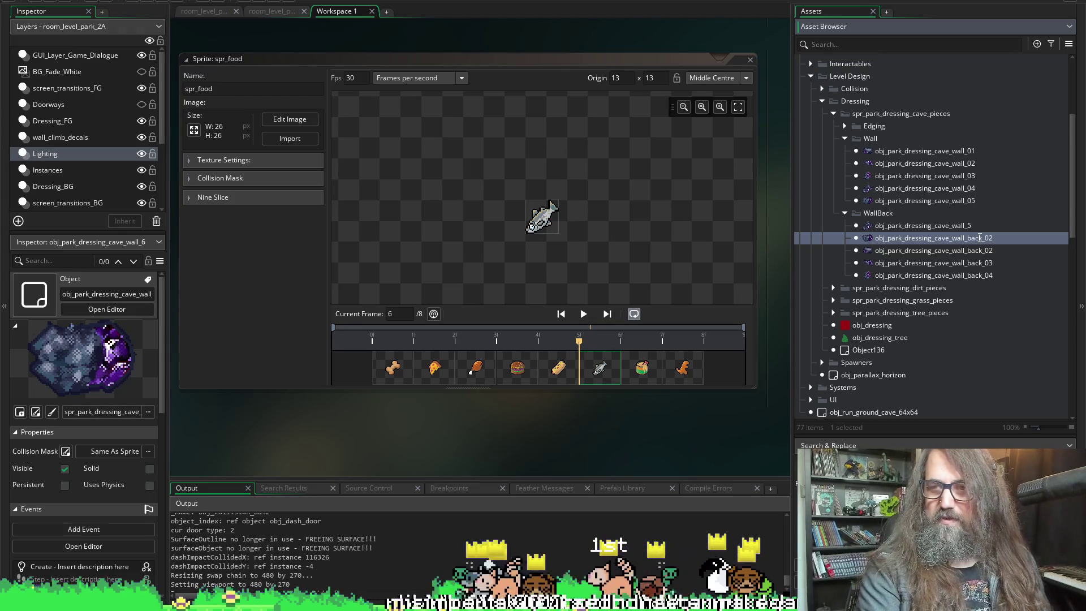
key("BackSpace")
type("6")
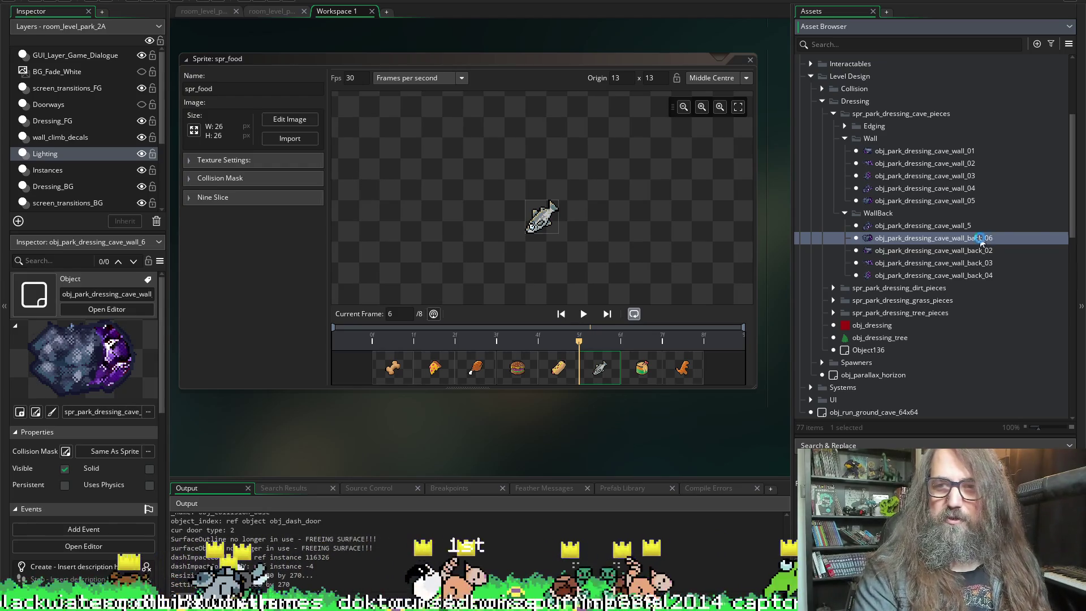
key("Return")
- Renumber wall_back_02, _03 and _04 down to wall_back_01, _02 and _03
left_click(980, 239)
left_click(993, 238)
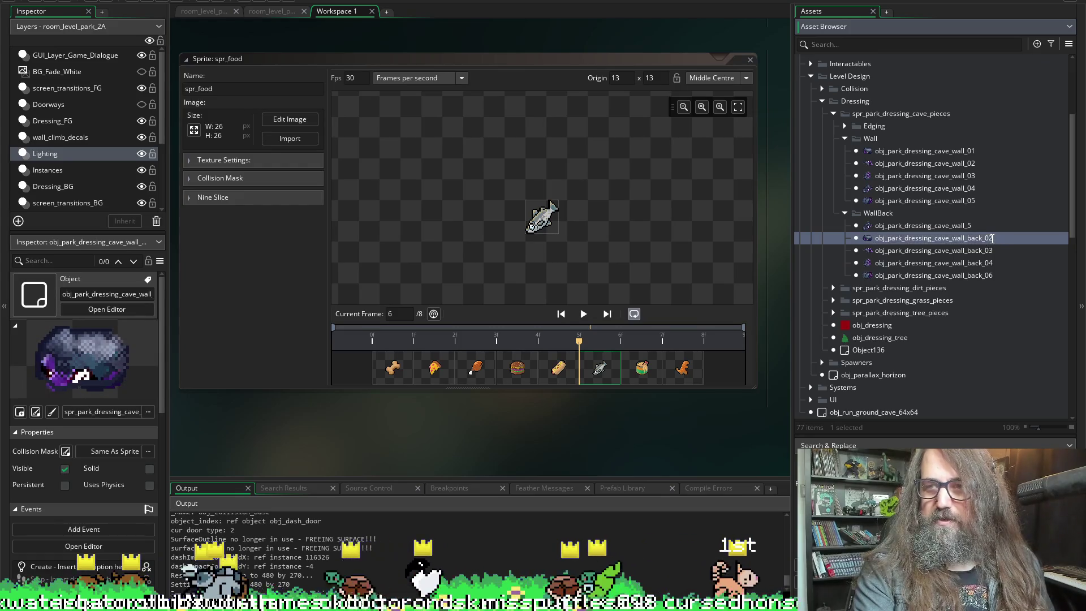
key("BackSpace")
type("1")
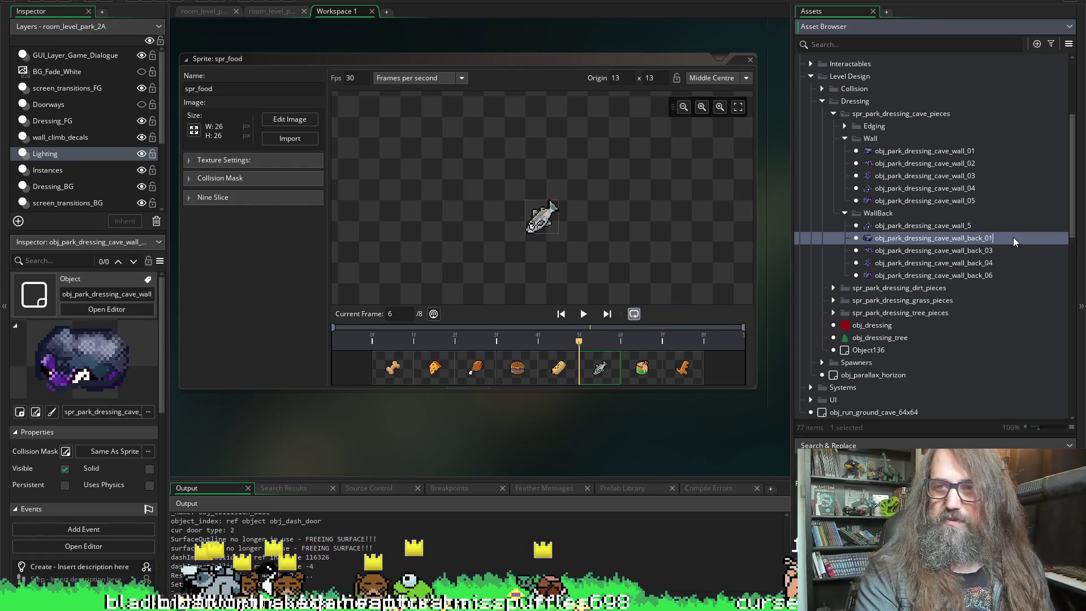
left_click(991, 250)
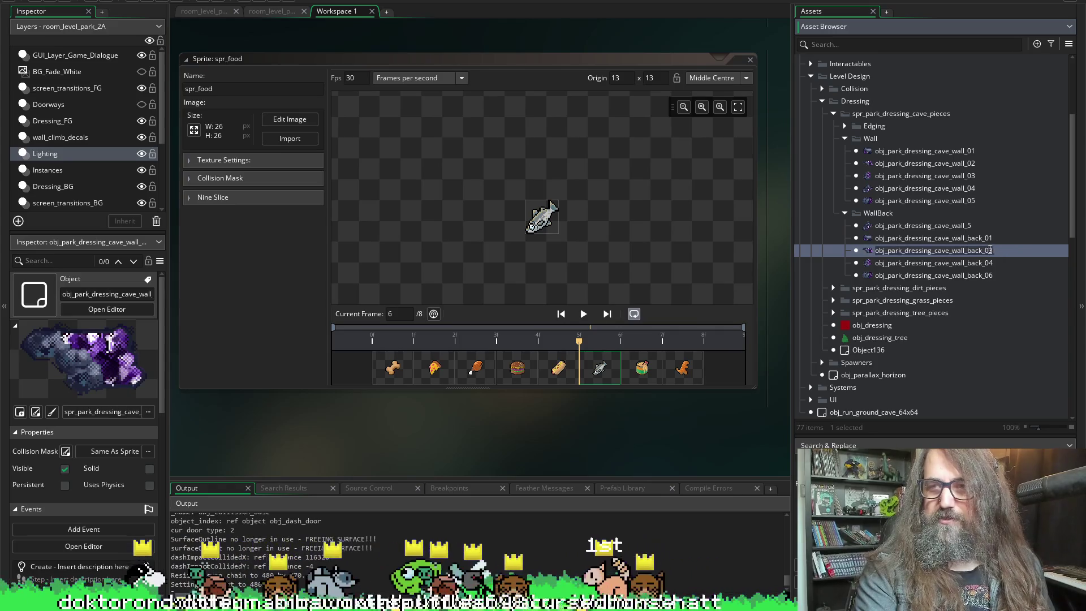
left_click(991, 250)
key("BackSpace")
type("2")
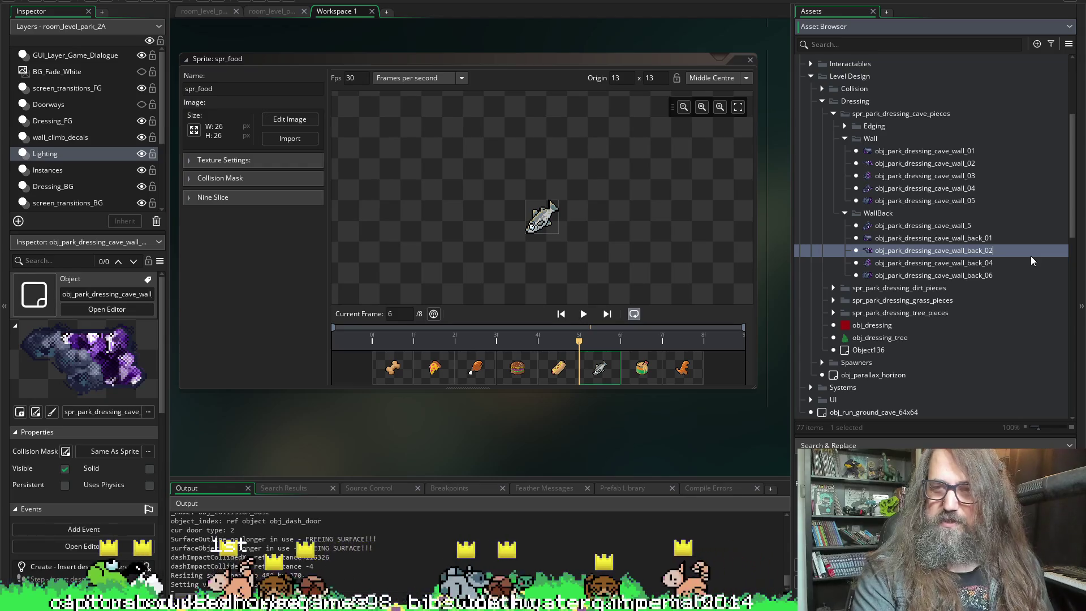
left_click(993, 263)
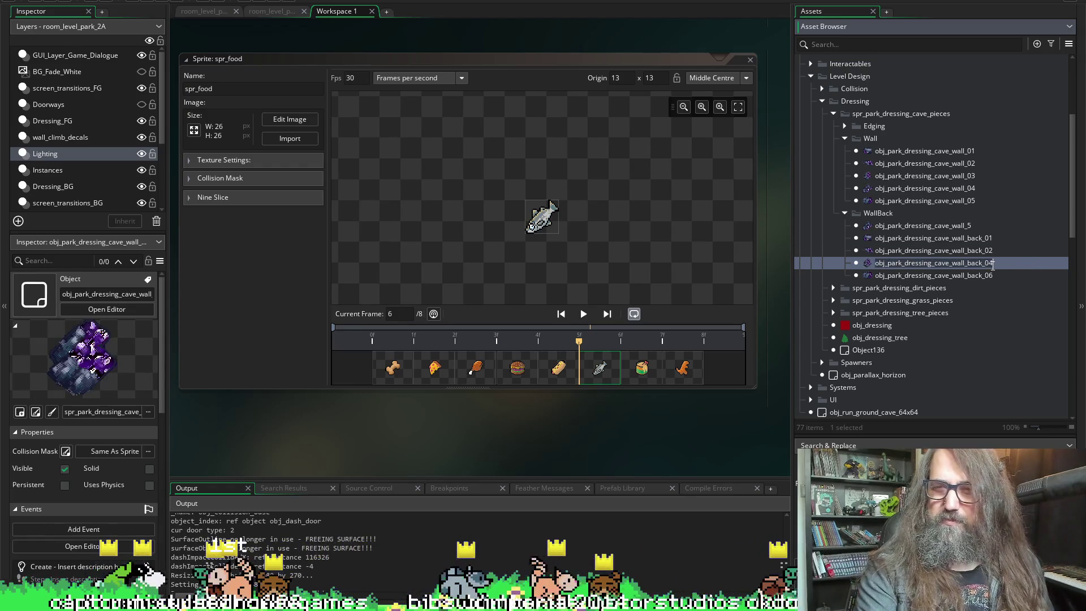
left_click(989, 264)
key("BackSpace")
type("3")
key("Return")
- Start editing the wall_back_06 name and bring up its context menu
left_click(990, 276)
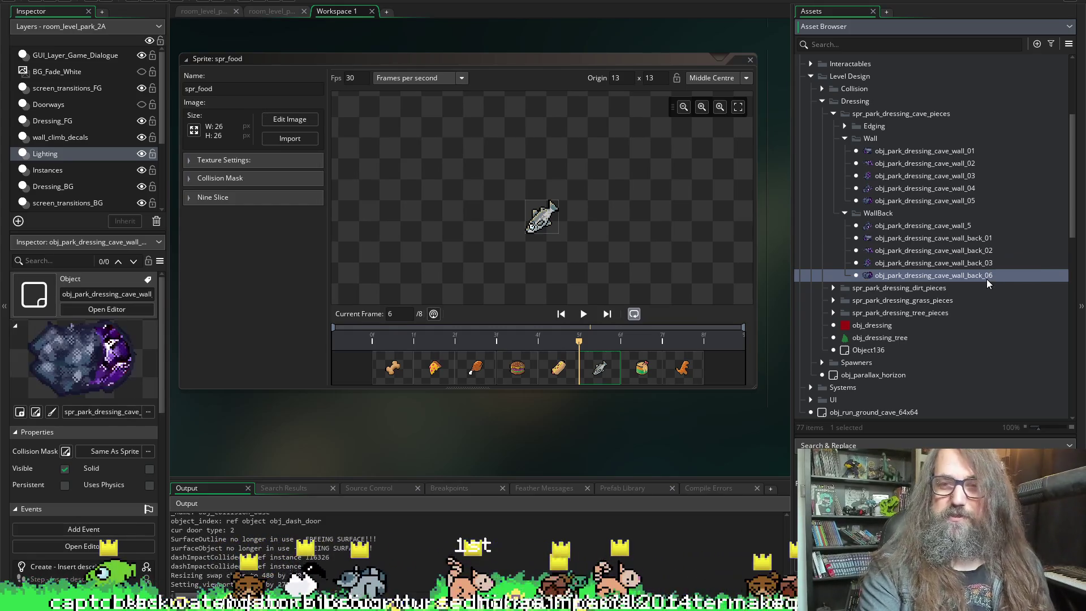
left_click(986, 276)
key("End")
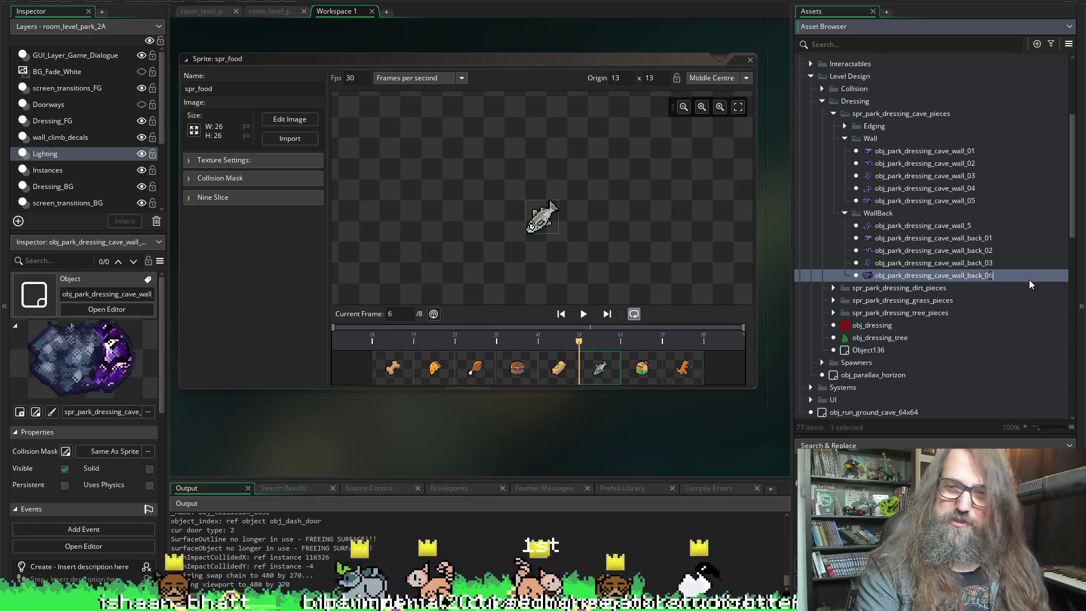
right_click(920, 275)
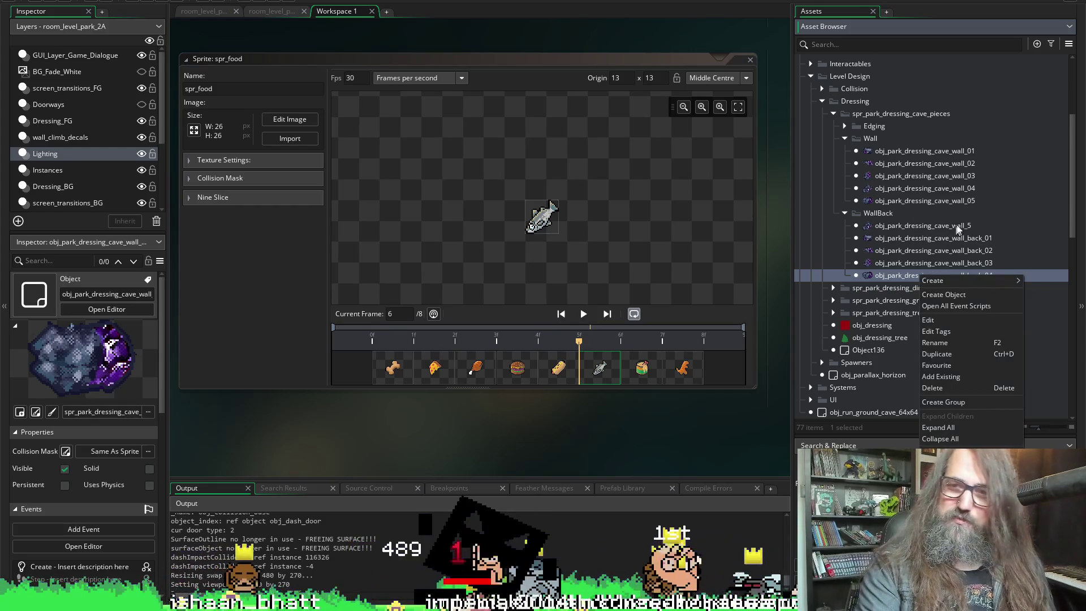
- Rename obj_park_dressing_cave_wall_5 to wall_back_05 after a duplicate-name error, then check back_02 and back_03
left_click(962, 226)
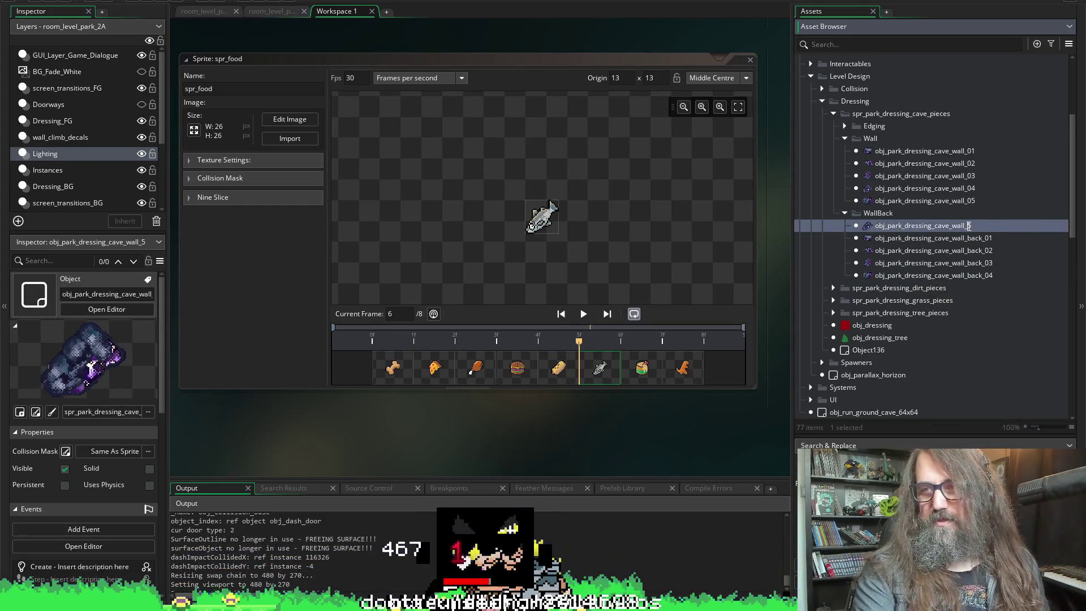
key("F2")
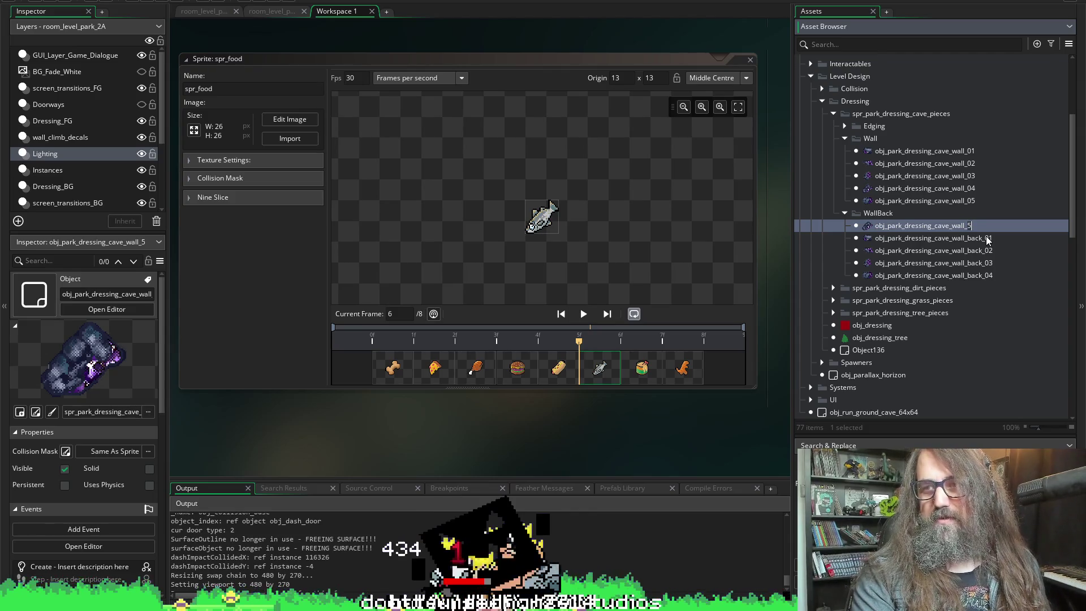
type("0")
key("Return")
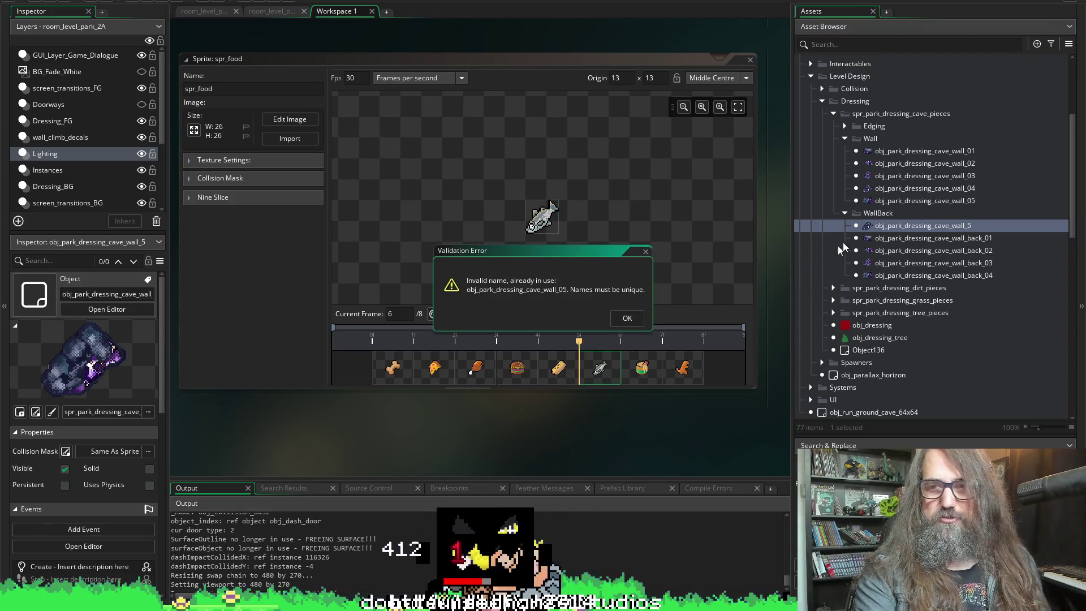
key("Return")
key("F2")
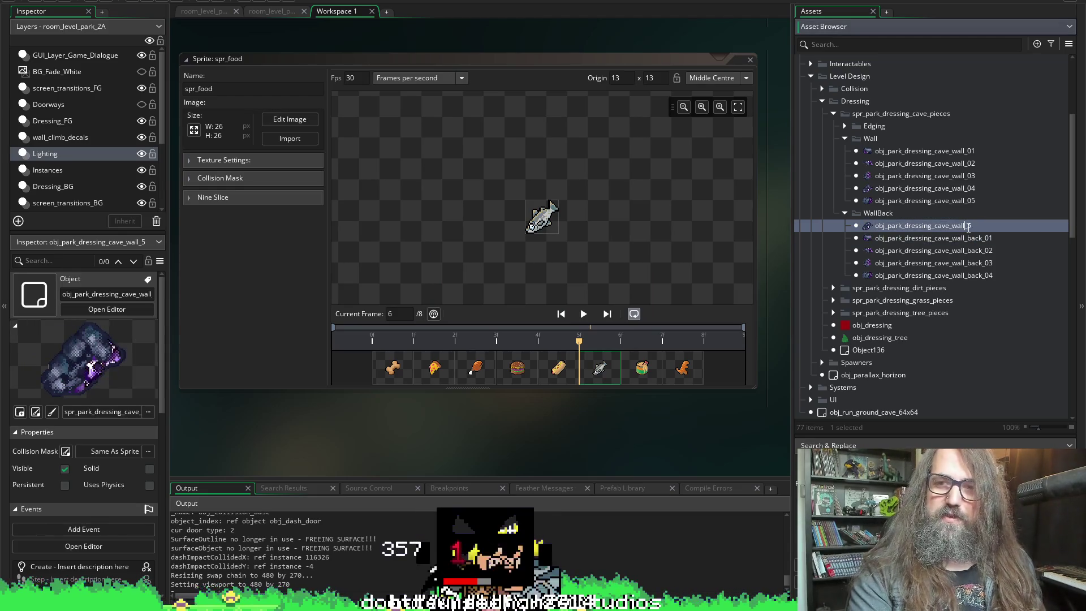
key("BackSpace")
type("back_02")
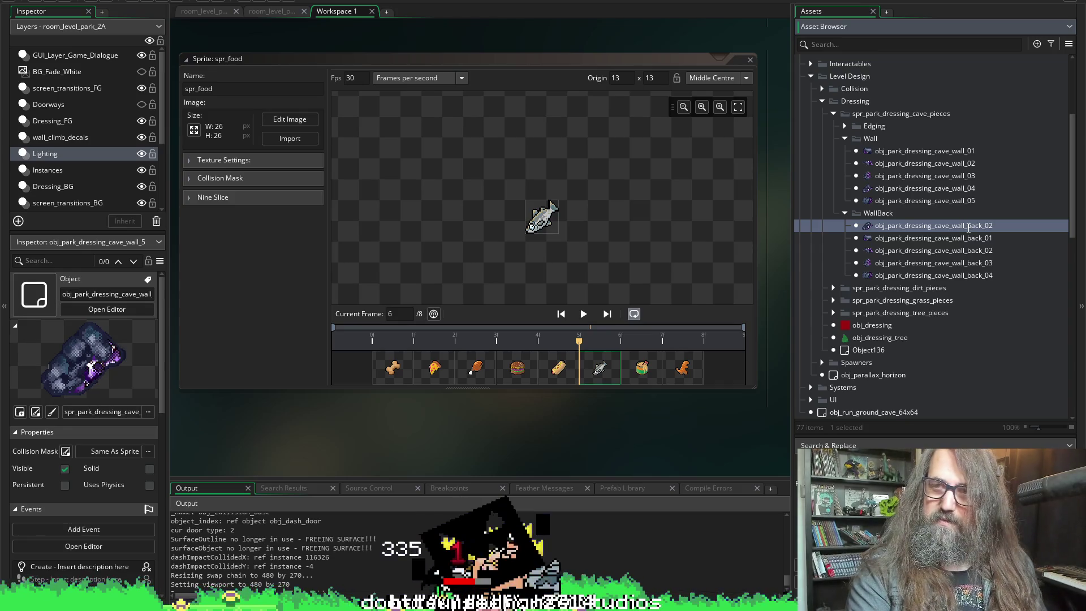
type("5")
key("Return")
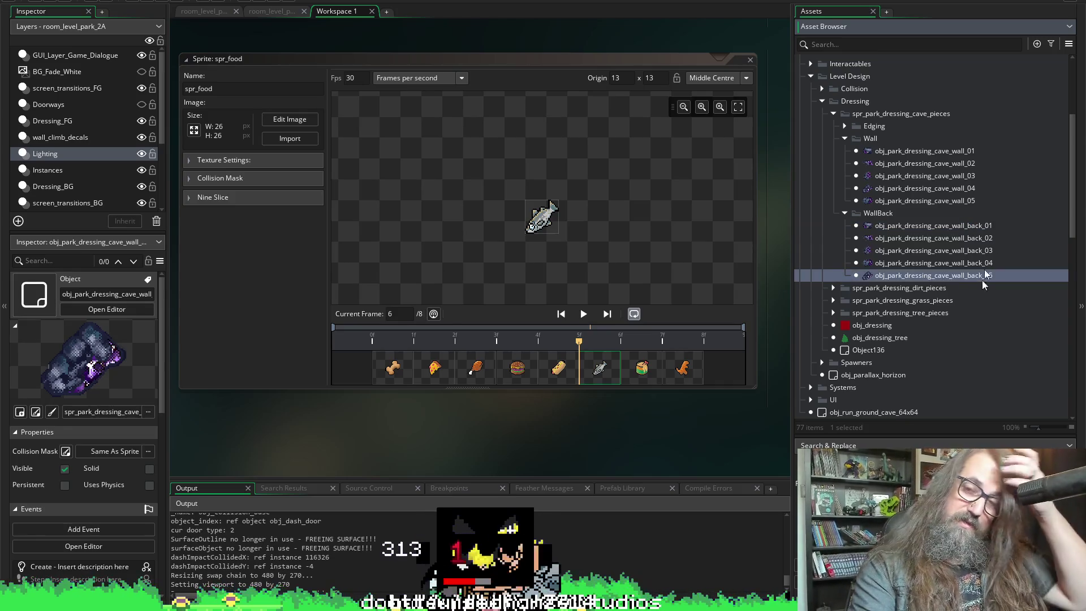
left_click(905, 238)
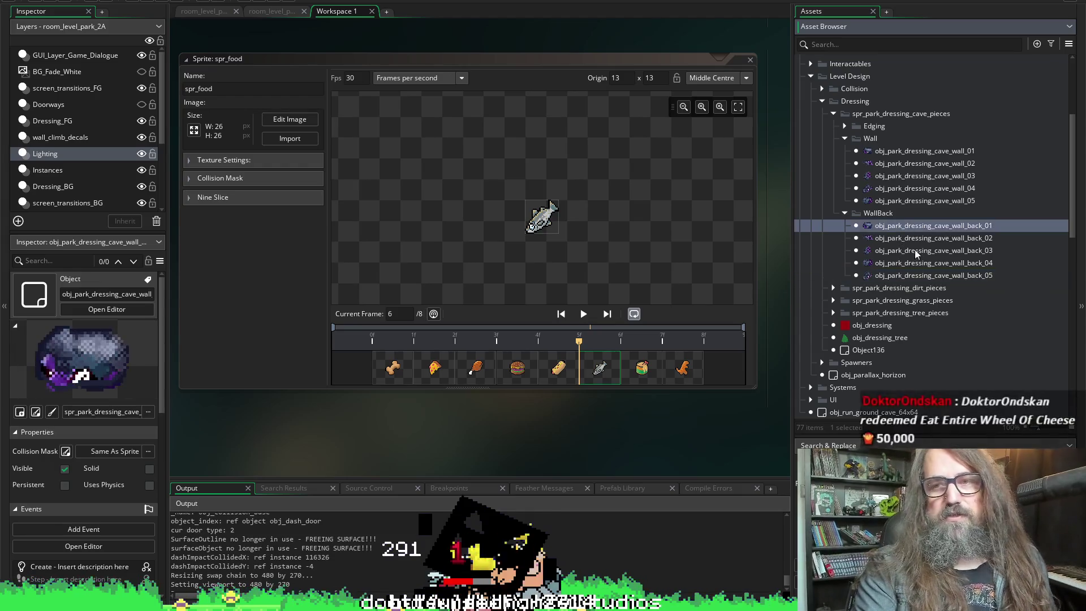
left_click(918, 251)
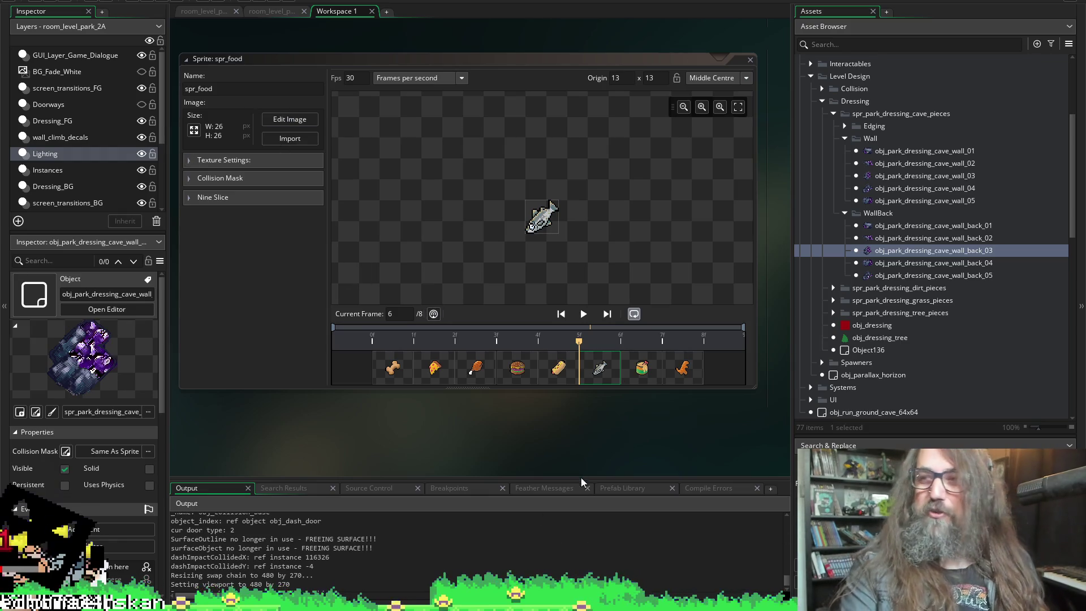
- View the hot dog, sushi and dinosaur frames of spr_food, then return to the room editor
left_click(556, 368)
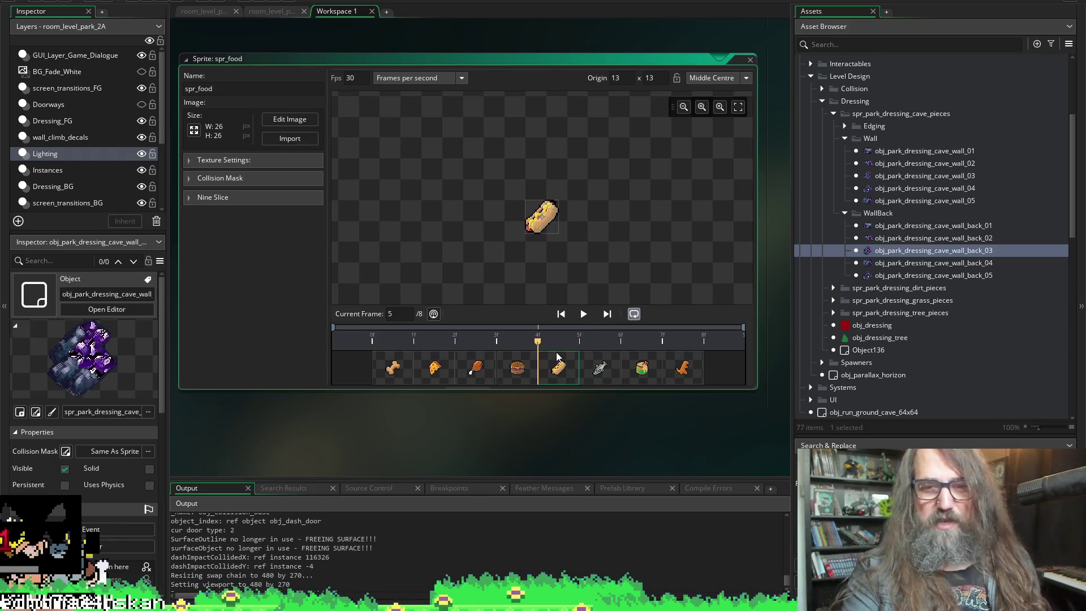
left_click(633, 373)
left_click(673, 372)
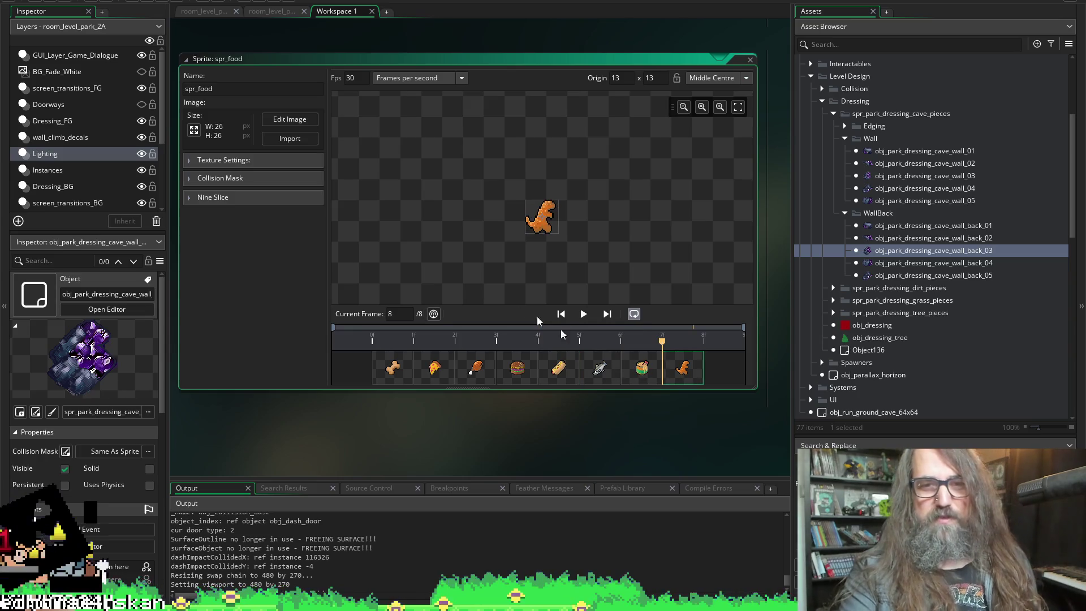
left_click(263, 11)
- Open room_level_park_1A and scroll the canvas to the purple-crystal cave section
left_click(205, 9)
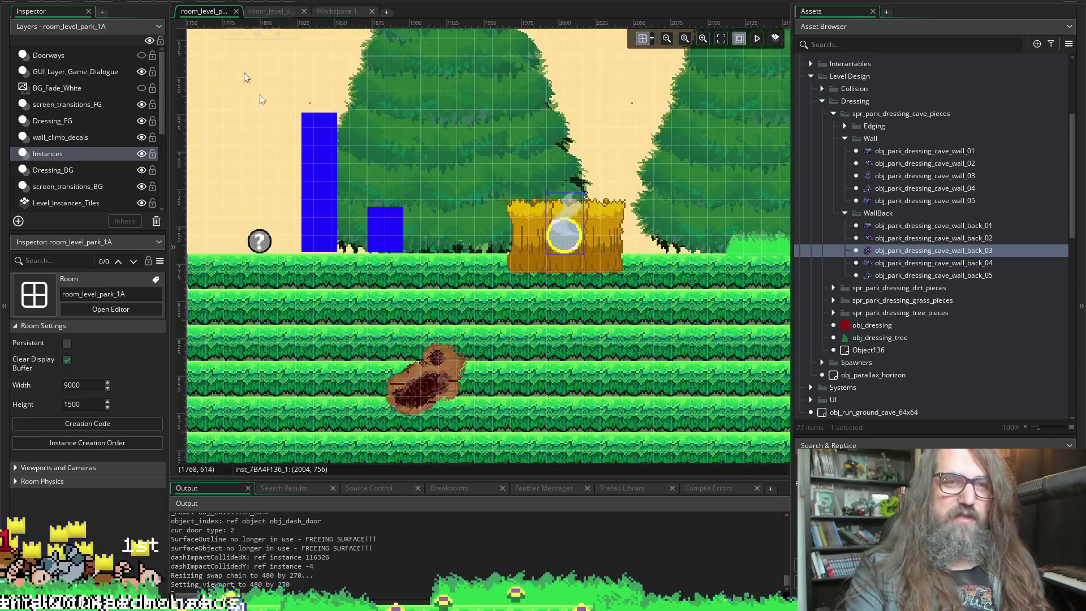
scroll(419, 292, "down", 2)
scroll(394, 362, "left", 10)
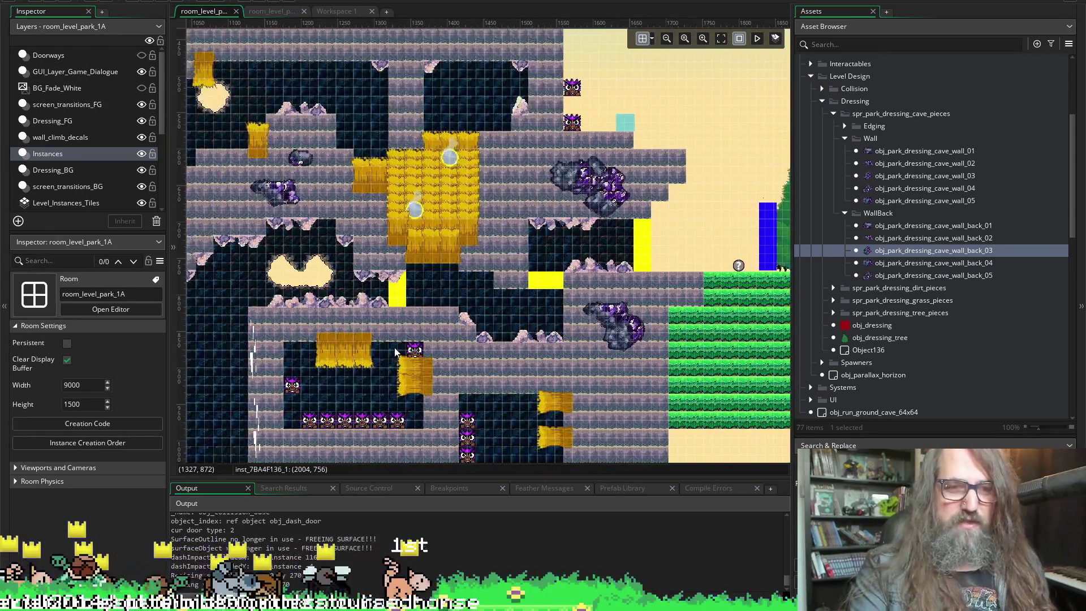
scroll(396, 328, "down", 5)
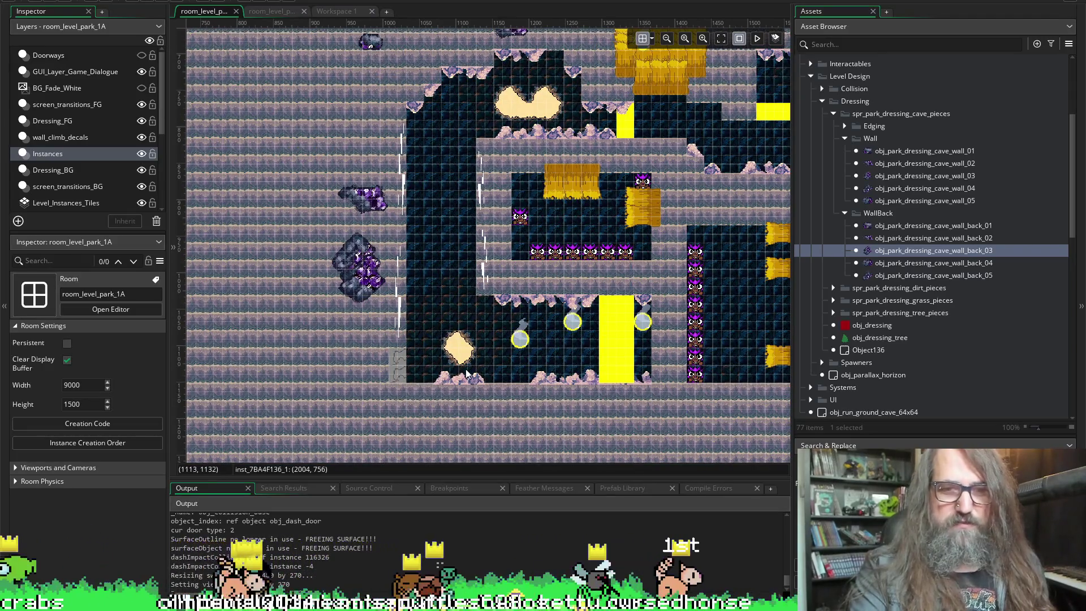
scroll(462, 367, "up", 1)
scroll(463, 364, "up", 2)
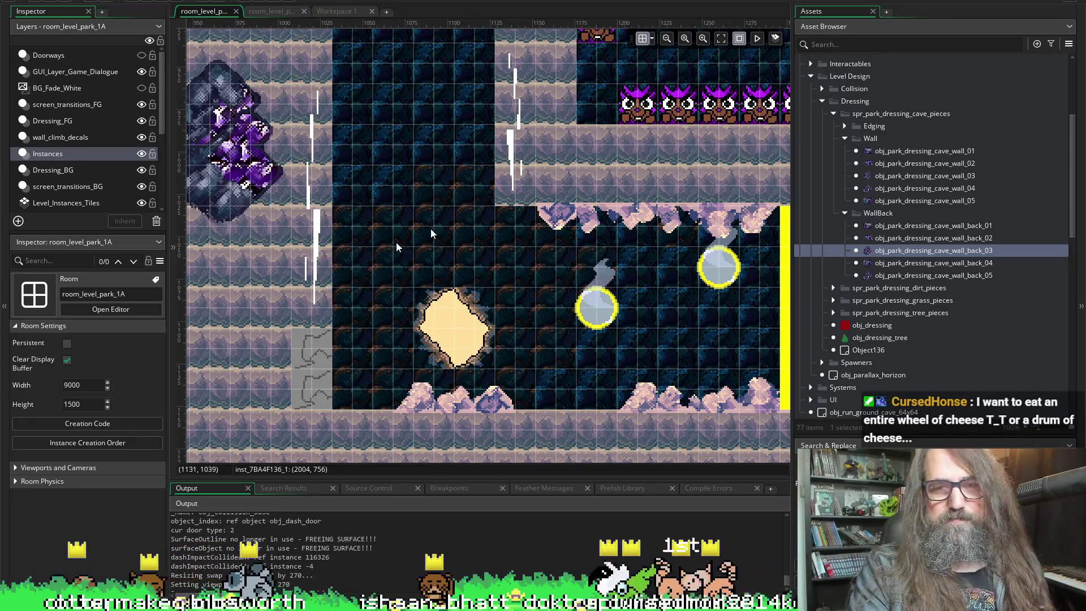
- Create a new instance layer just below the Dressing_BG layer
left_click(75, 172)
left_click(64, 188)
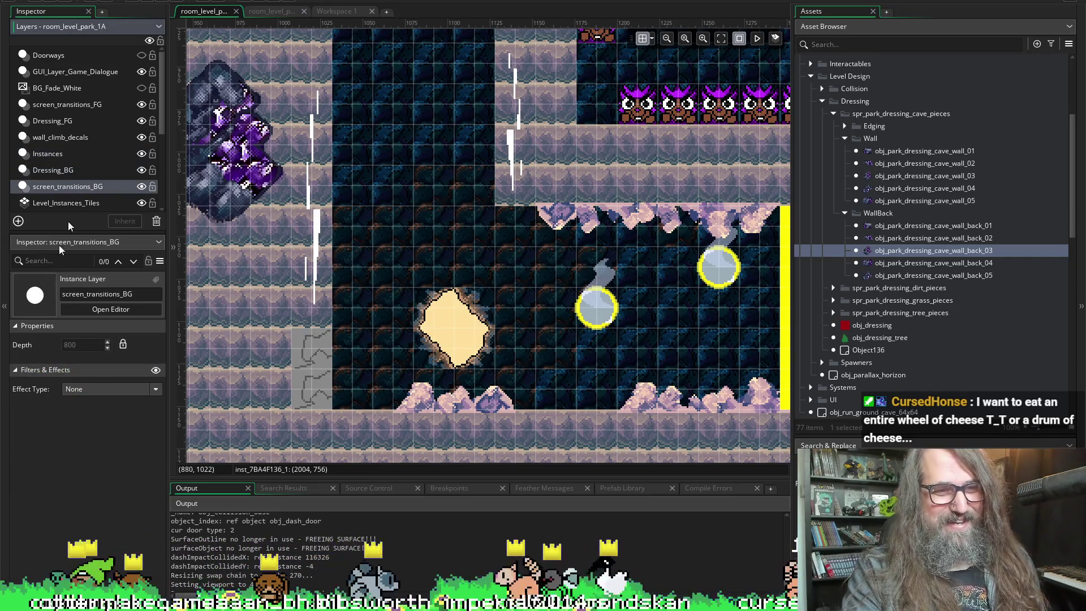
left_click(18, 221)
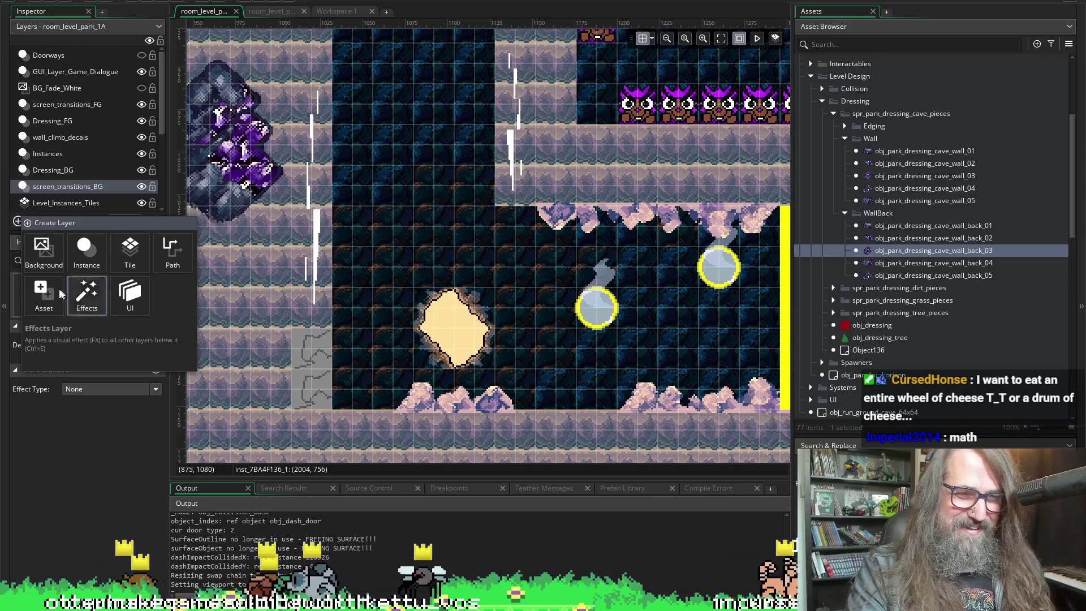
left_click(85, 252)
- Name the new layer Dressing_Interior_BG and compare its depth with Dressing_BG
left_click(65, 187)
type("ba")
key("BackSpace")
key("BackSpace")
type("D")
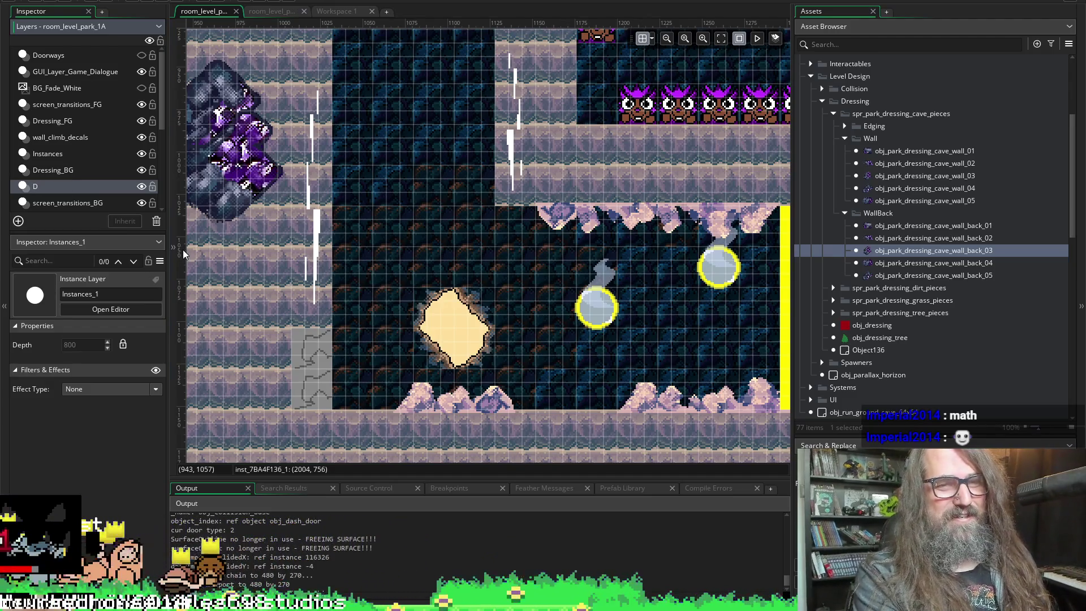
type("re")
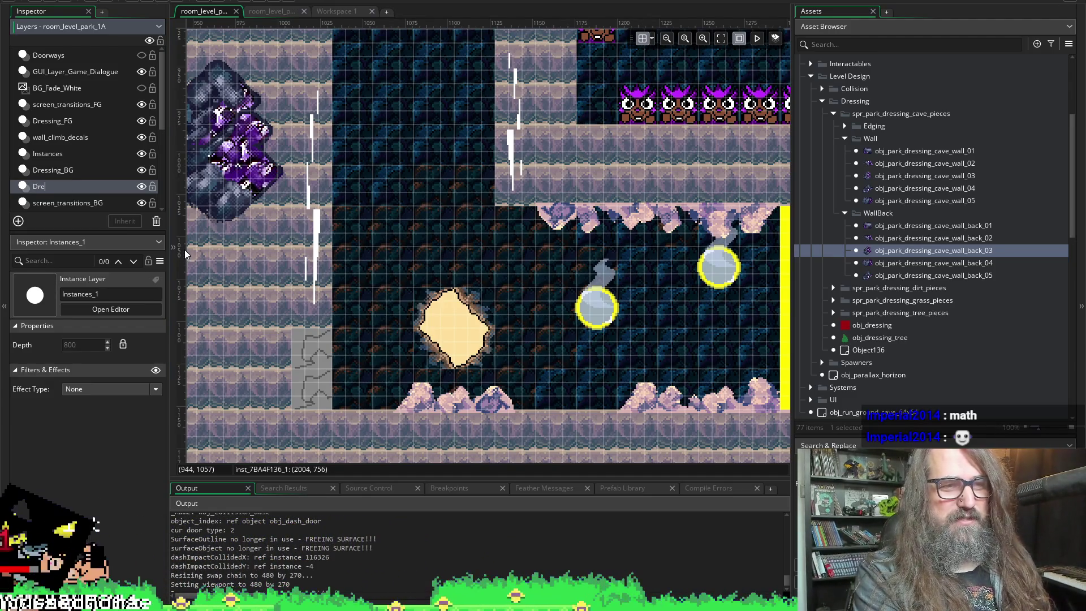
type("ss")
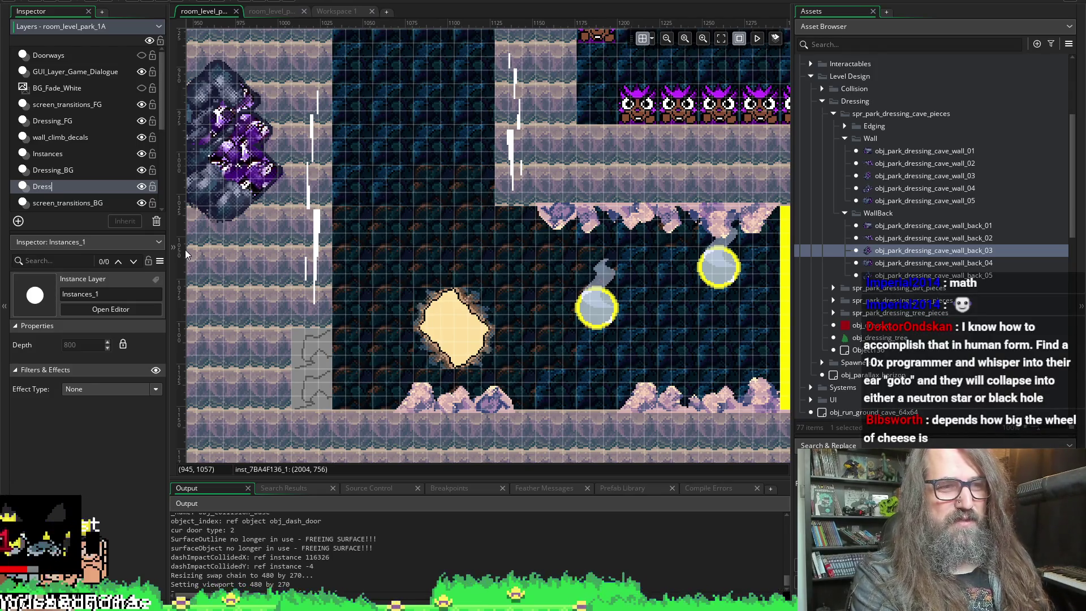
type("ing_Back")
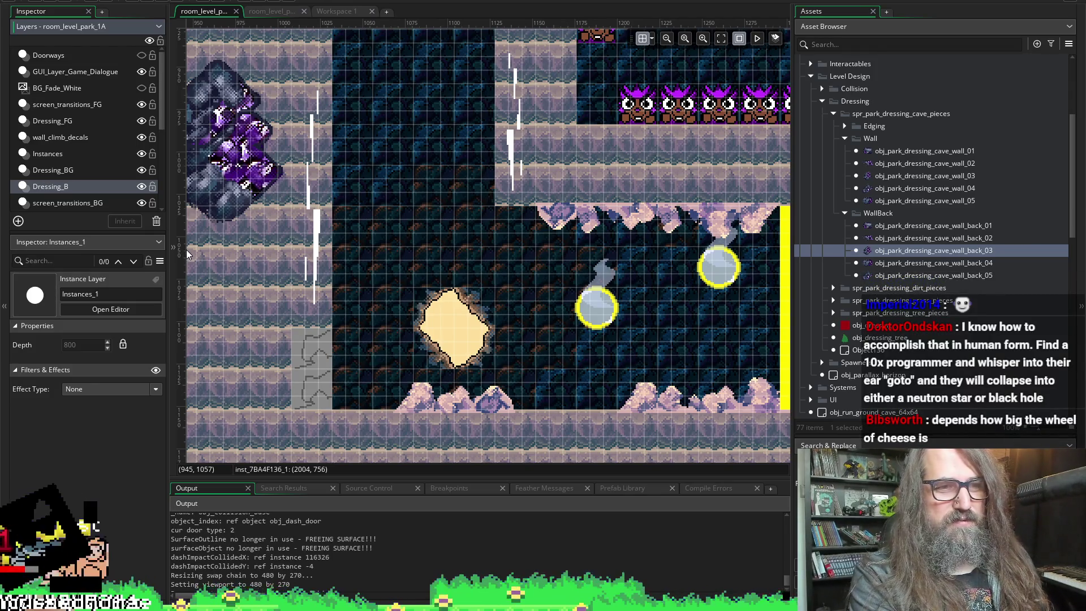
key("BackSpace")
key("BackSpace")
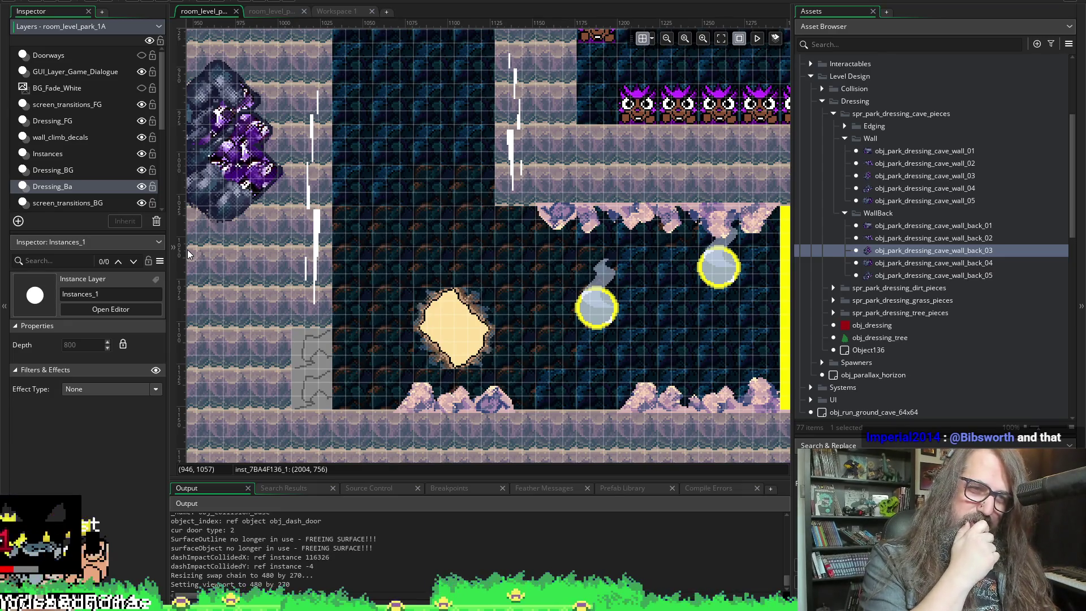
key("BackSpace")
key("BackSpace")
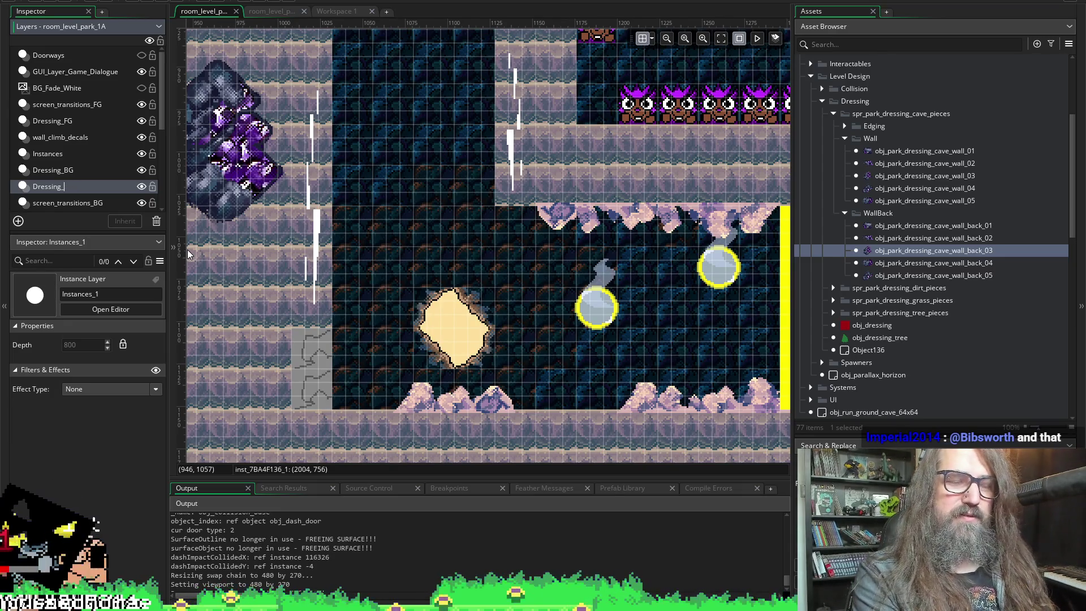
type("Int")
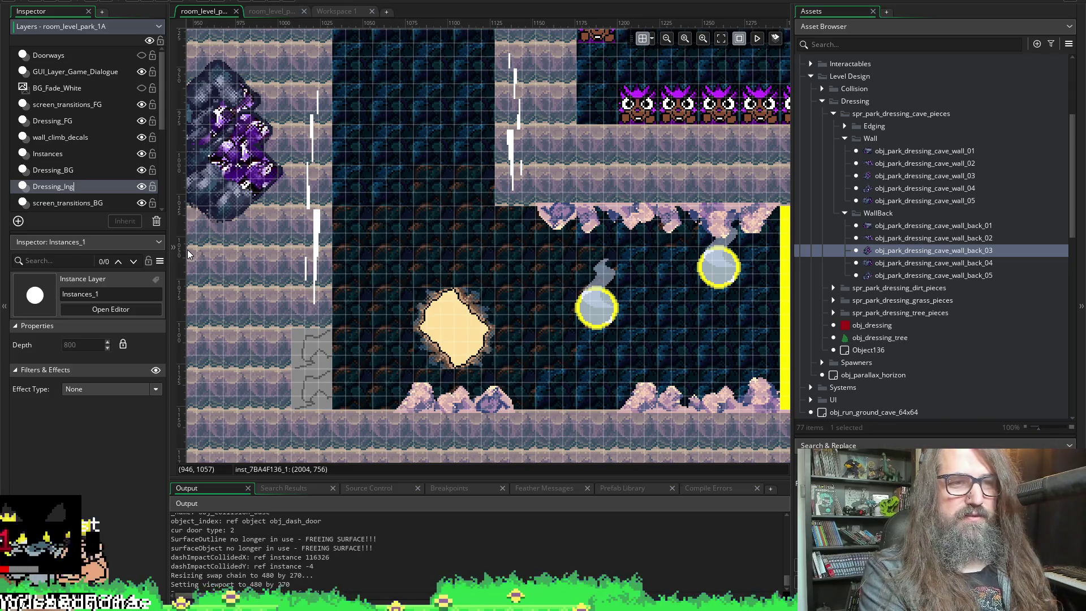
type("erior_BG")
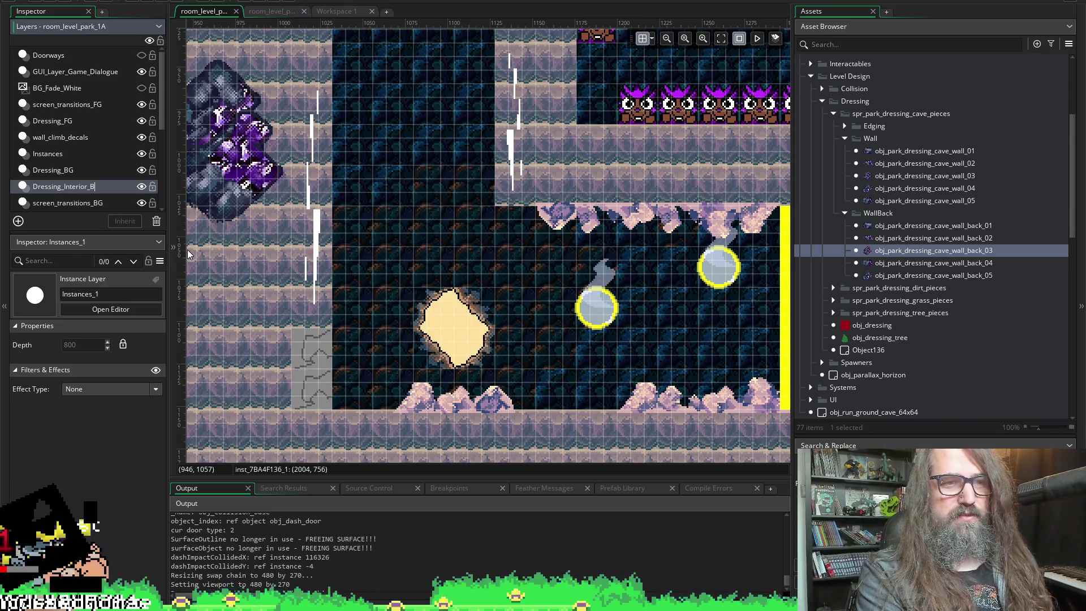
key("Return")
left_click(87, 171)
left_click(100, 184)
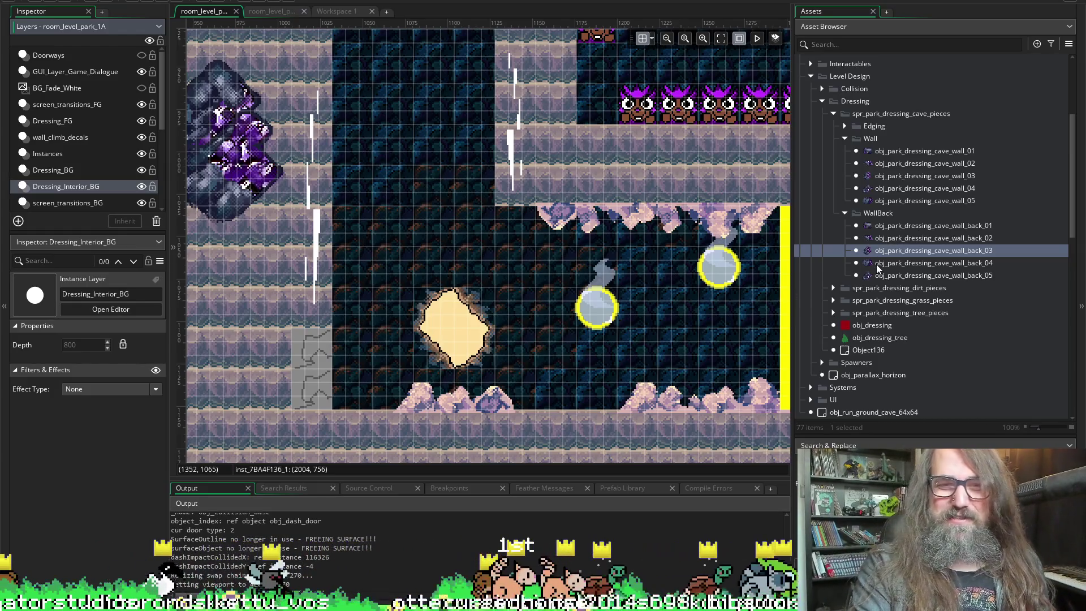
- Place a wall_back_03 crystal piece in the cave and move Dressing_Interior_BG below BG_Tiles_Cave
mouse_move(883, 250)
left_mouse_down()
mouse_move(682, 193)
mouse_move(461, 302)
mouse_move(453, 345)
left_mouse_up()
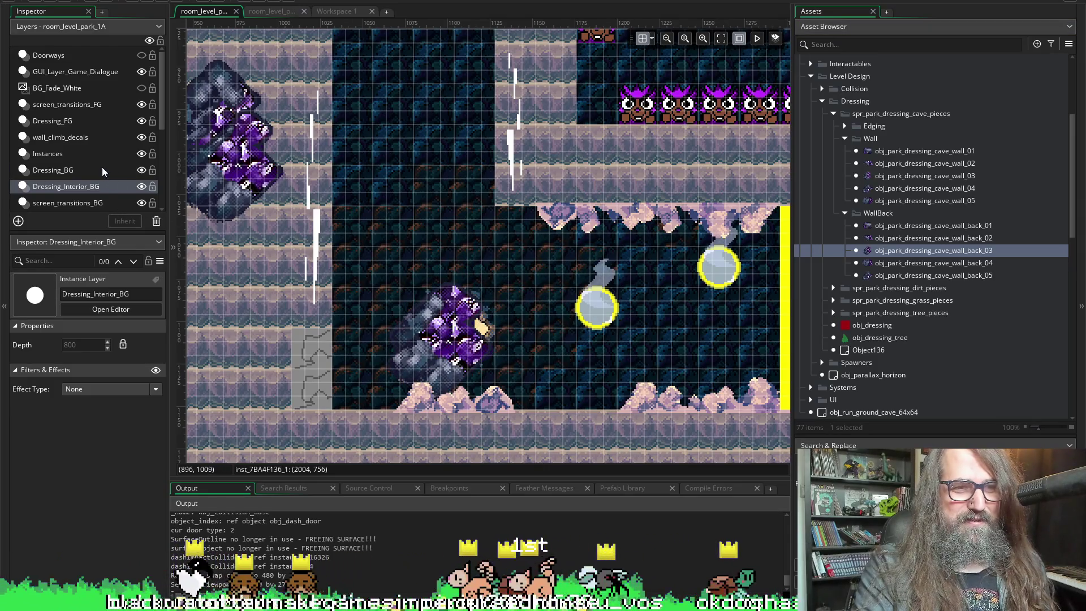
scroll(336, 257, "down", 2)
scroll(92, 154, "down", 1)
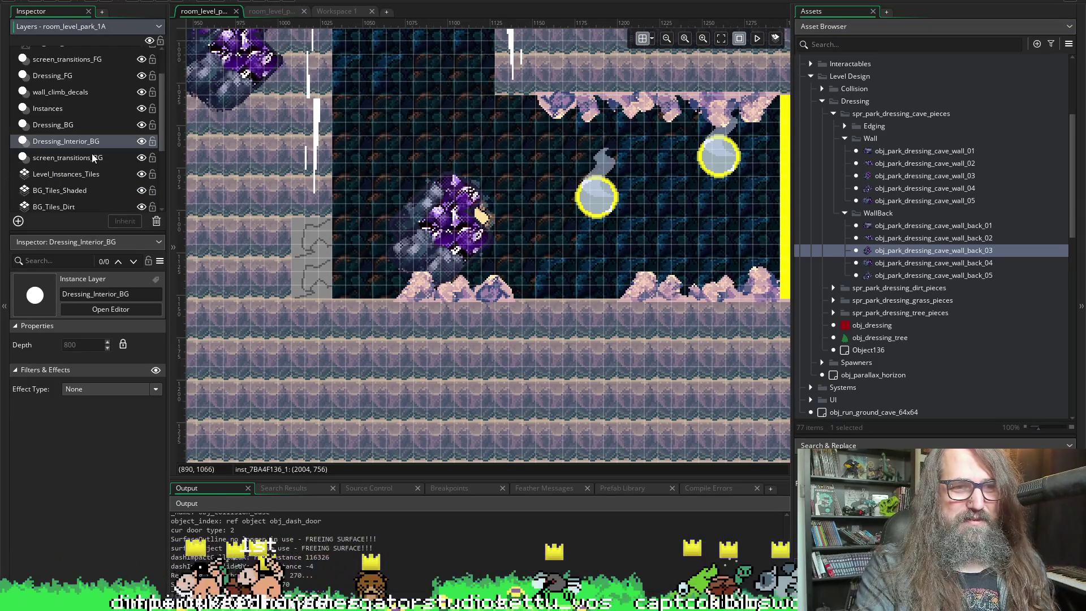
scroll(96, 145, "down", 2)
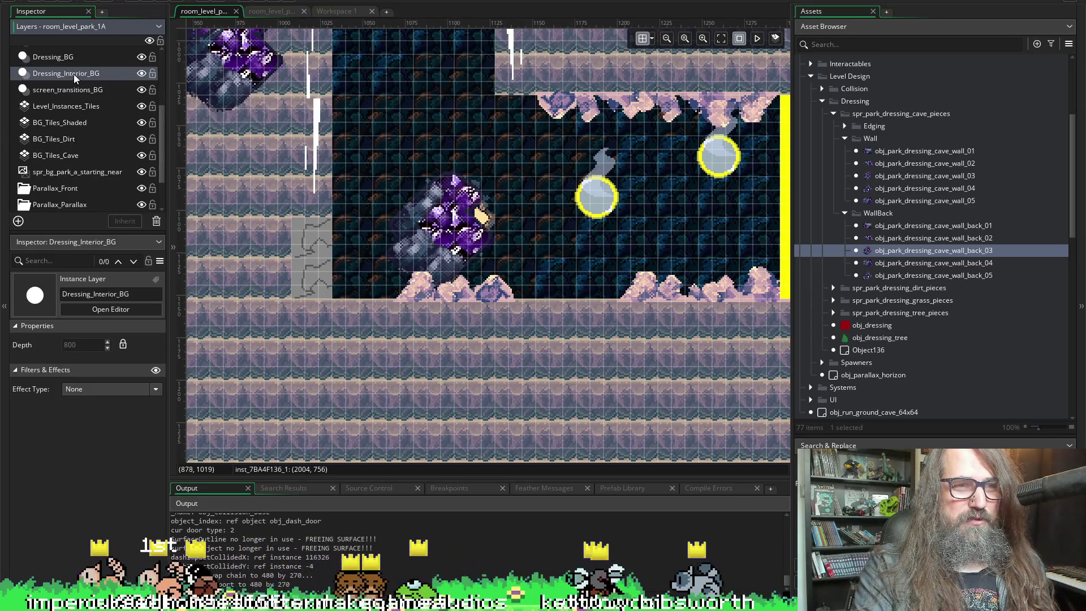
left_click_drag(72, 71, 65, 164)
- Nudge the crystal piece down one grid step and add a wall_back_02 piece over it
scroll(90, 162, "down", 2)
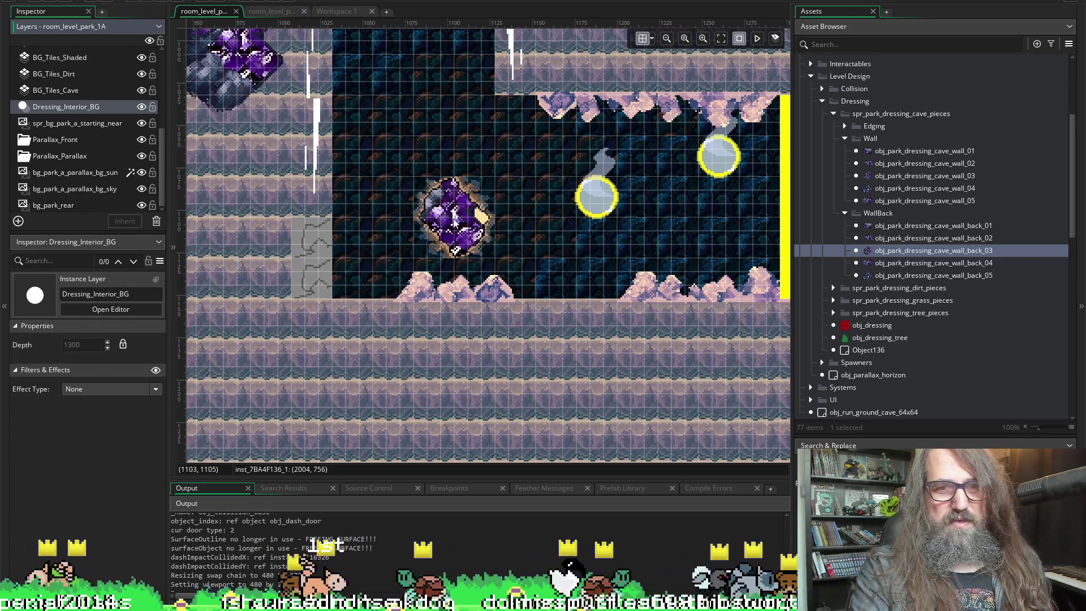
left_click(444, 186)
mouse_move(444, 181)
left_mouse_down()
mouse_move(441, 216)
mouse_move(469, 206)
mouse_move(424, 210)
left_mouse_up()
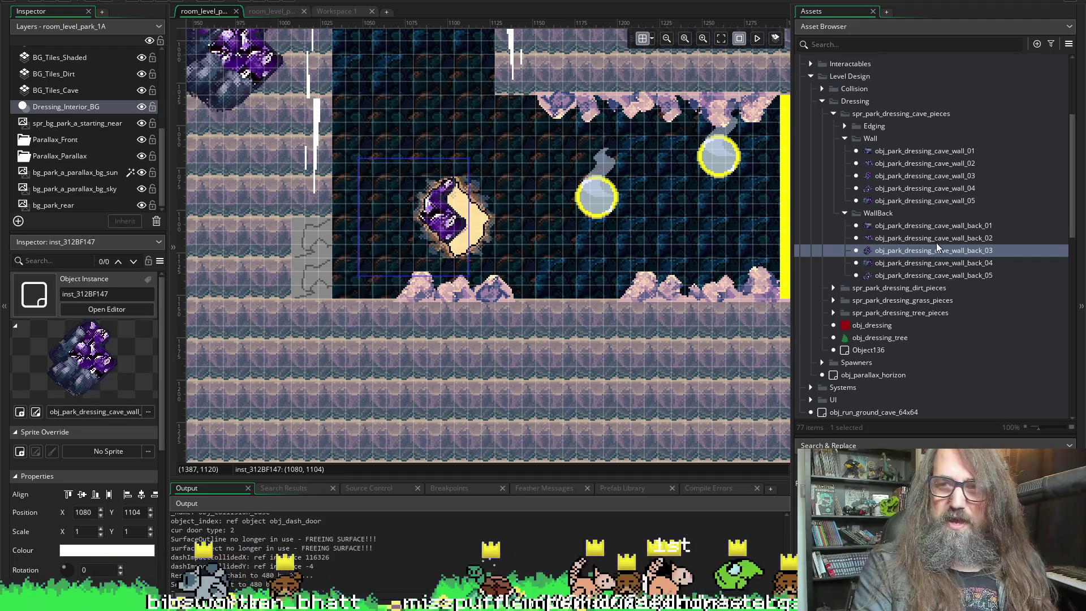
left_click_drag(936, 238, 476, 205)
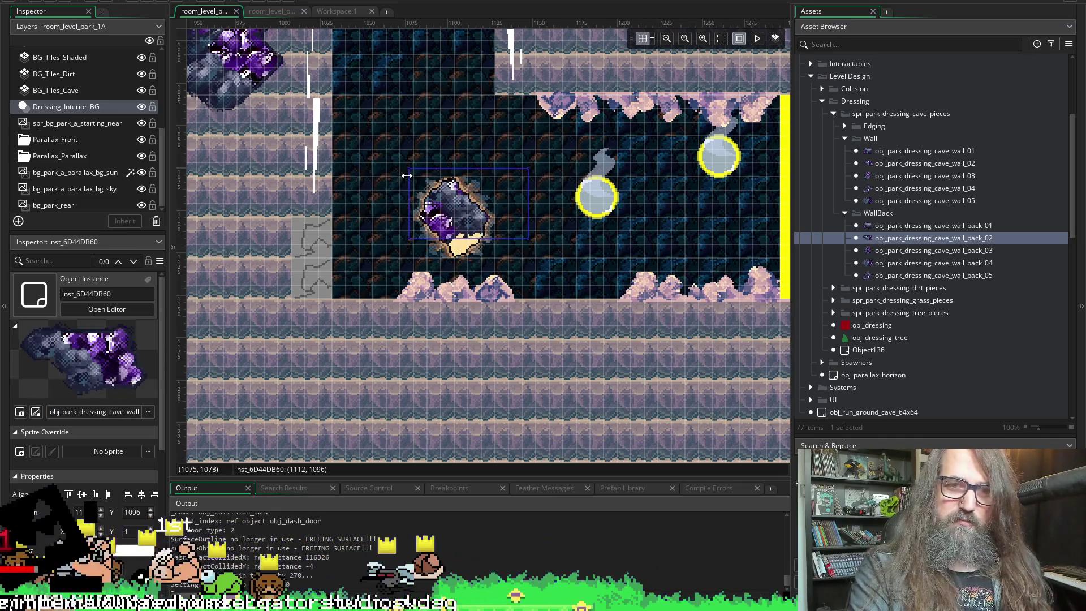
- Place a full-size wall_back_04 crystal rock in the cave interior, undoing a 0.71 scale, and run the game
mouse_move(408, 165)
left_mouse_down()
mouse_move(538, 283)
mouse_move(572, 240)
mouse_move(547, 263)
mouse_move(522, 190)
mouse_move(530, 212)
left_mouse_up()
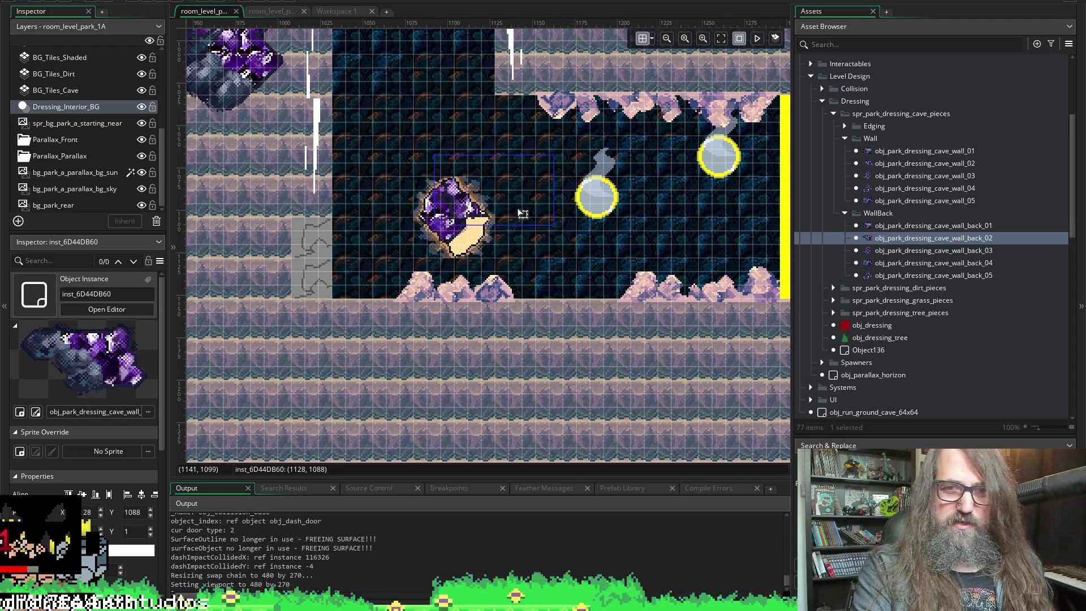
left_click(900, 262)
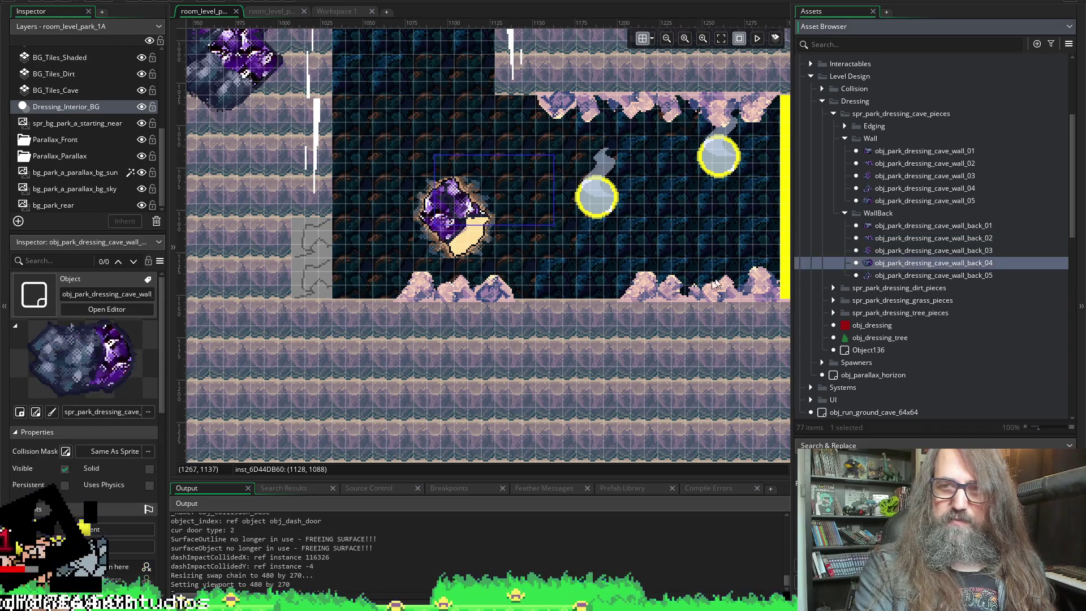
mouse_move(901, 264)
left_mouse_down()
mouse_move(594, 238)
mouse_move(492, 249)
mouse_move(485, 266)
mouse_move(486, 239)
left_mouse_up()
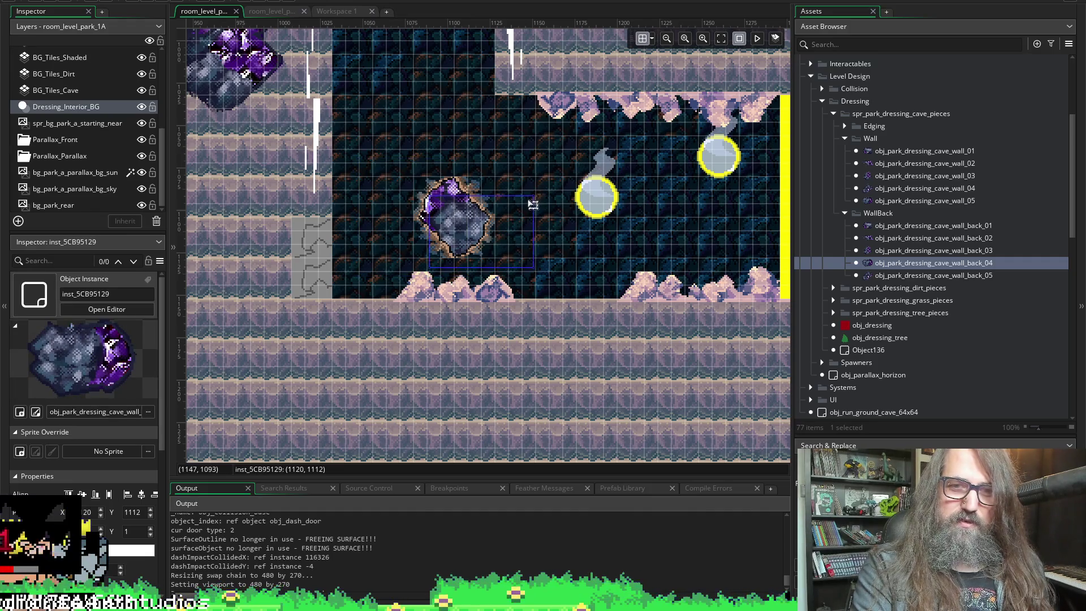
mouse_move(538, 190)
left_mouse_down()
mouse_move(519, 297)
mouse_move(413, 250)
mouse_move(434, 259)
mouse_move(497, 242)
mouse_move(482, 243)
left_mouse_up()
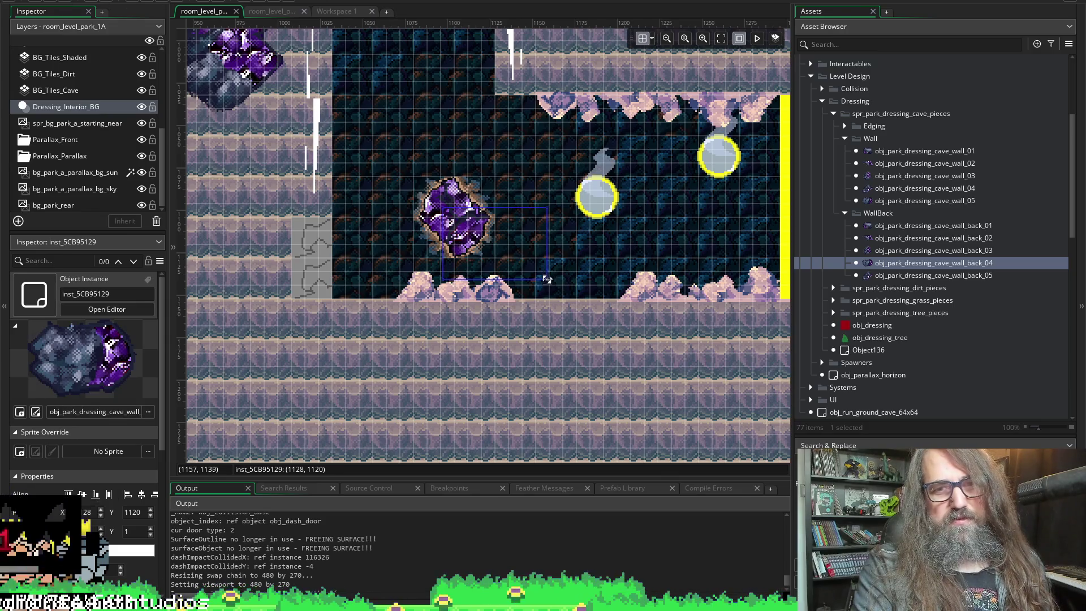
left_click_drag(546, 278, 506, 261)
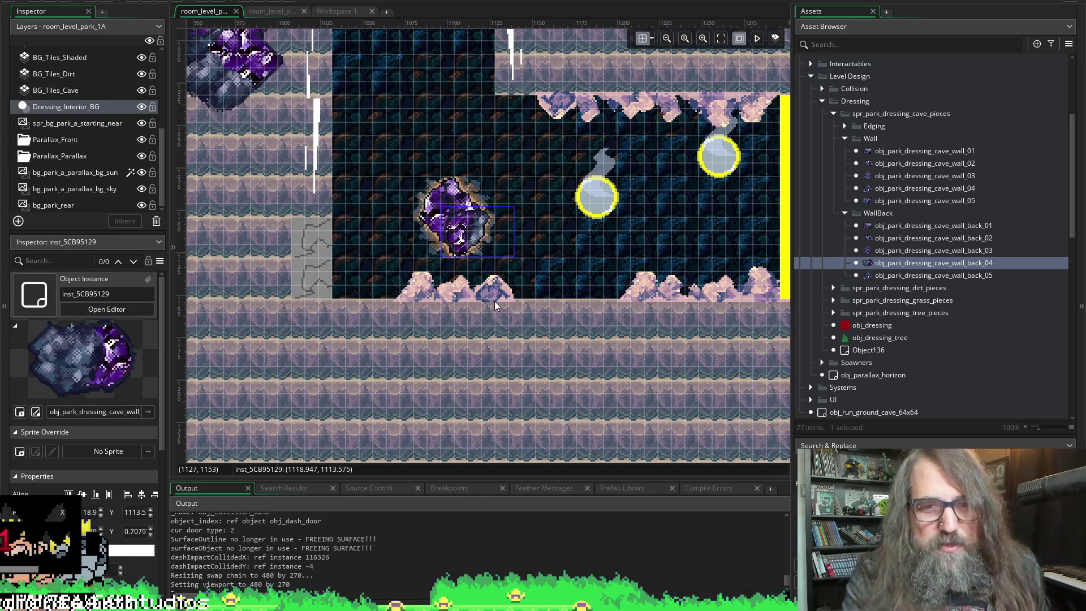
key("ctrl+z")
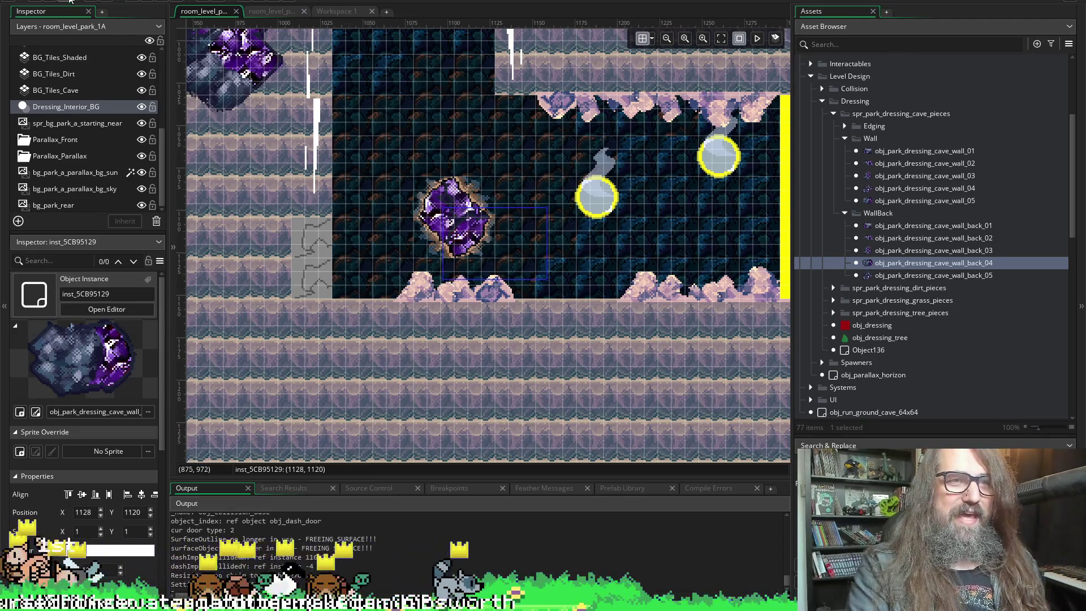
left_click(173, 2)
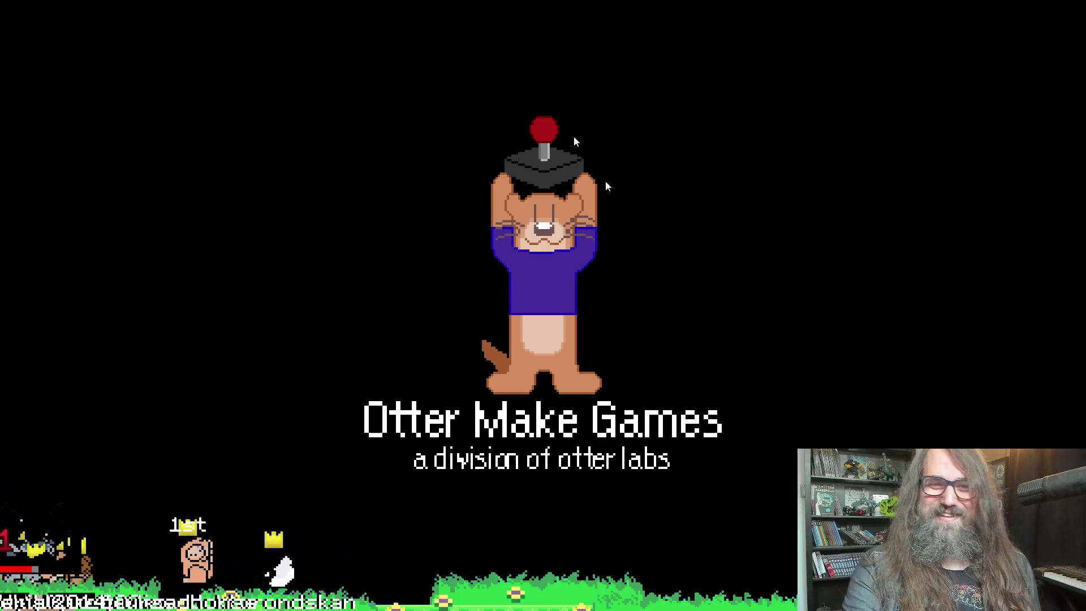
- Continue the saved game and run the dog through the rock wall down into the tunnel
key("Down")
key("Return")
key("Left")
key("Right")
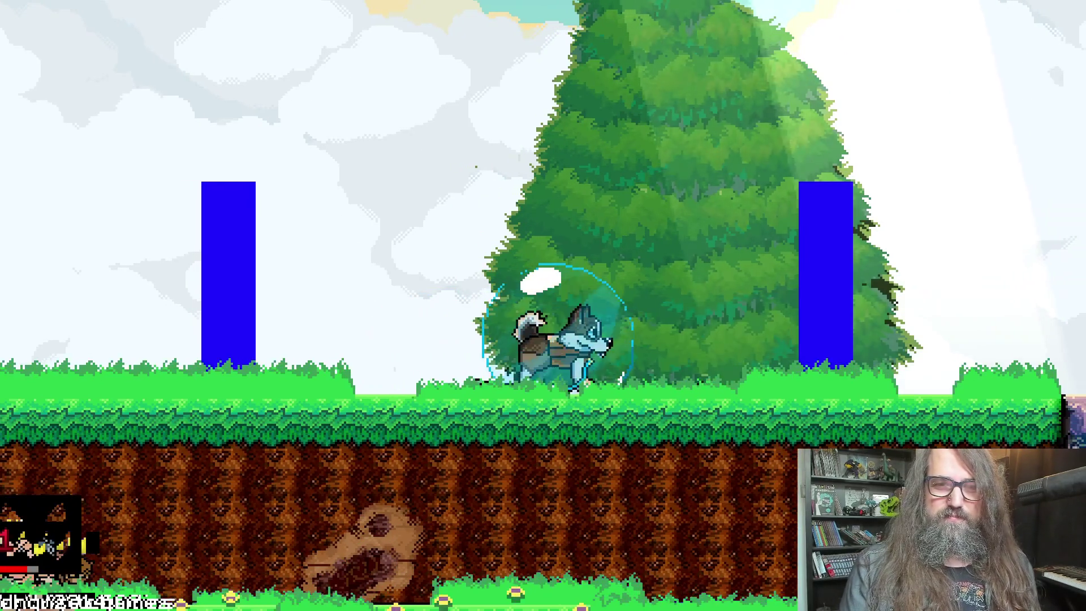
key("Right")
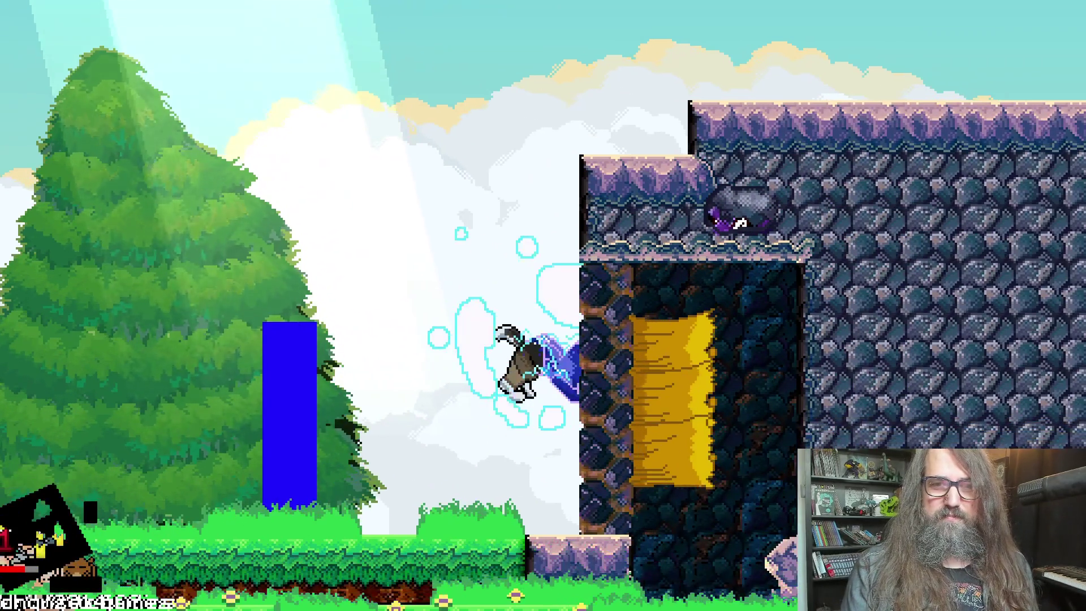
key("Right")
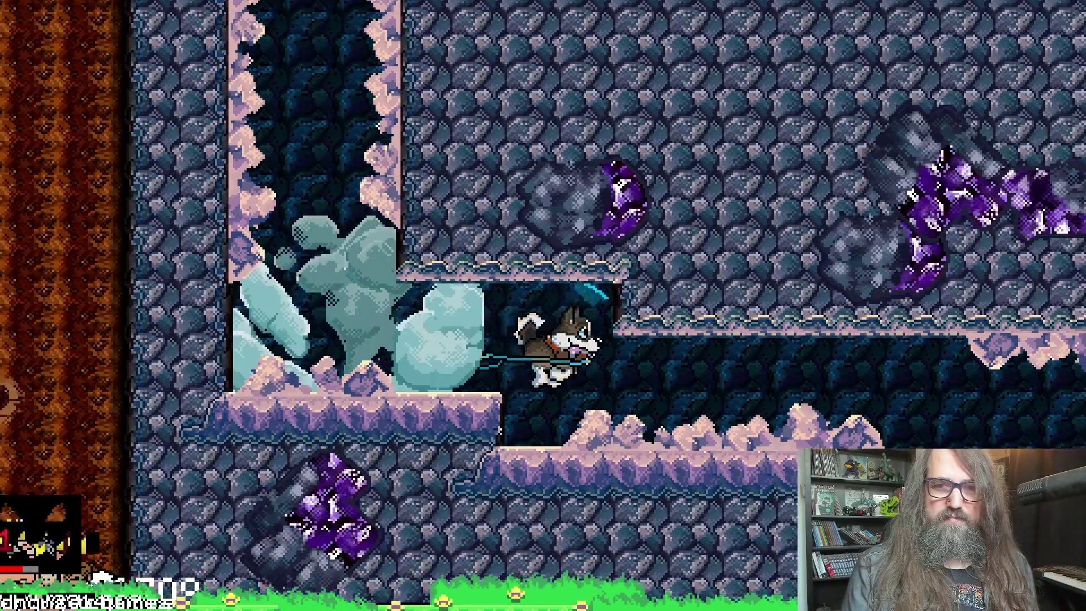
- Explore the cave to the purple crystal rocks, then switch back to the GameMaker editor
key("Right")
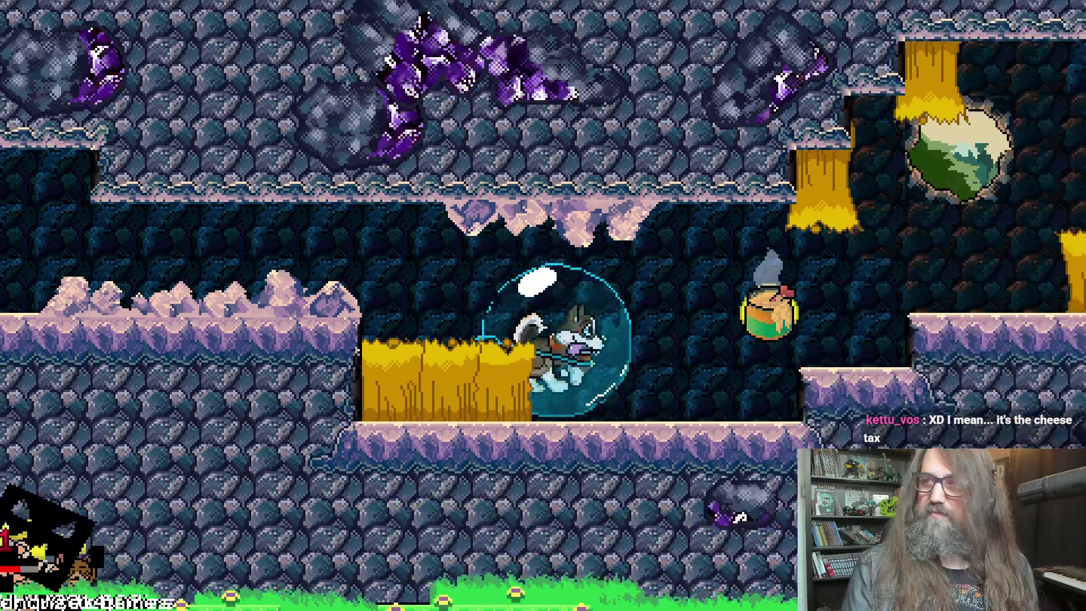
key("Right")
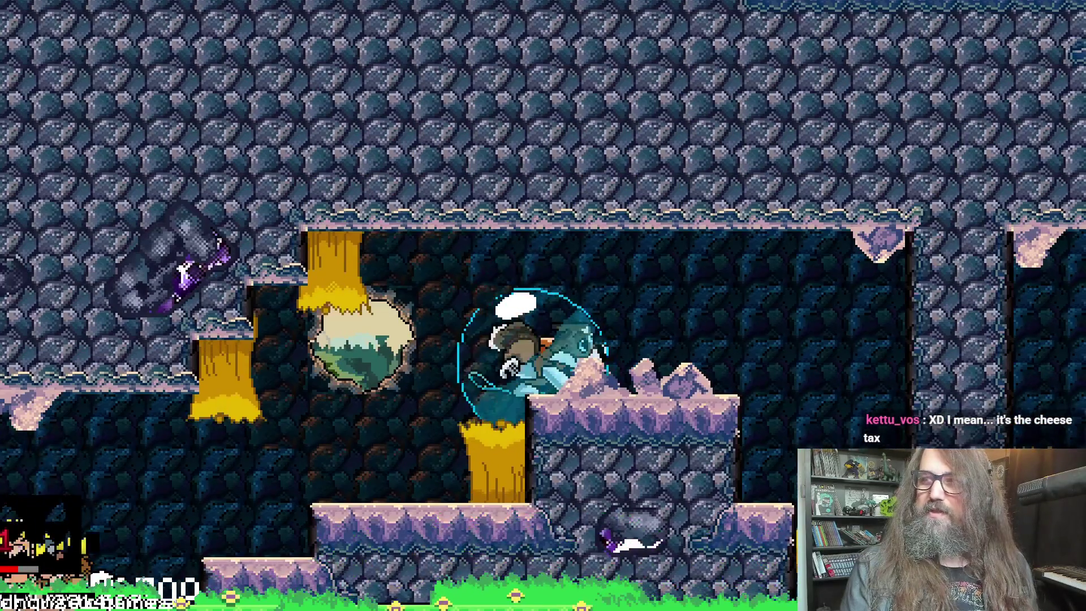
key("Right")
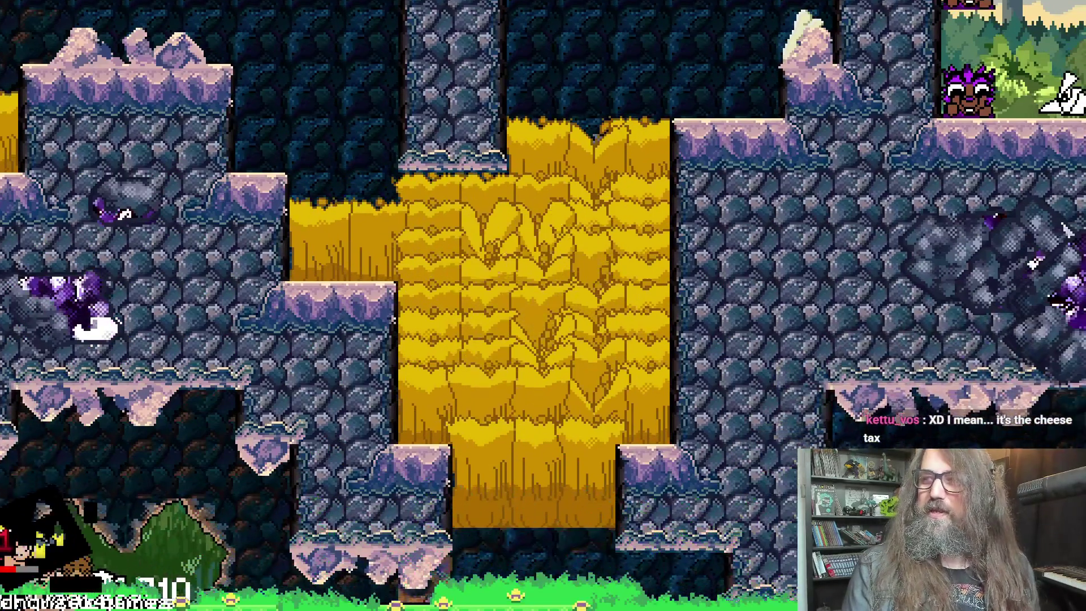
key("Down")
key("Left")
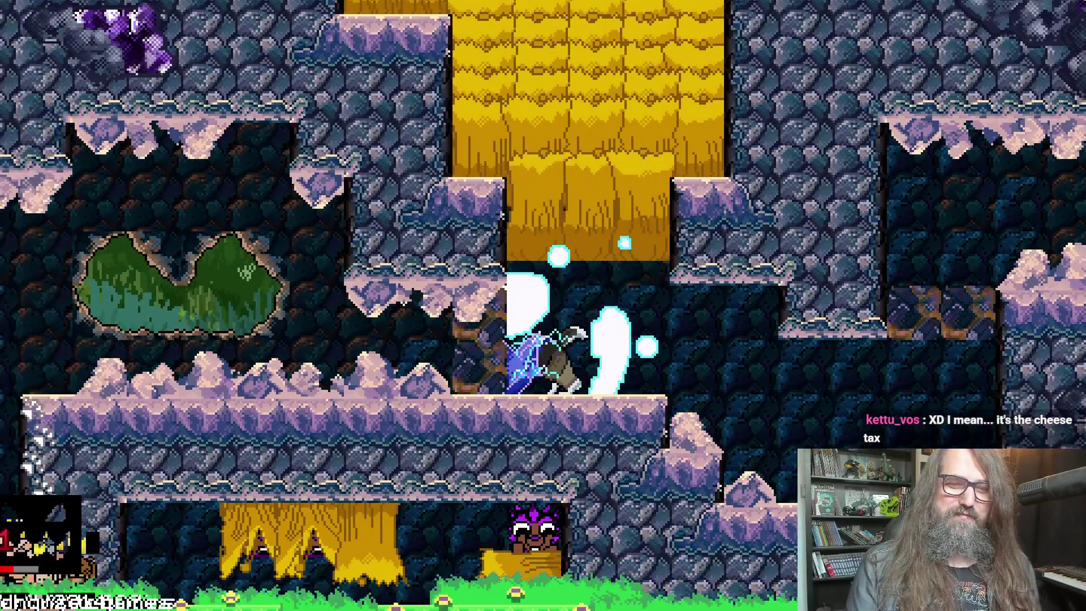
key("Left")
key("Down")
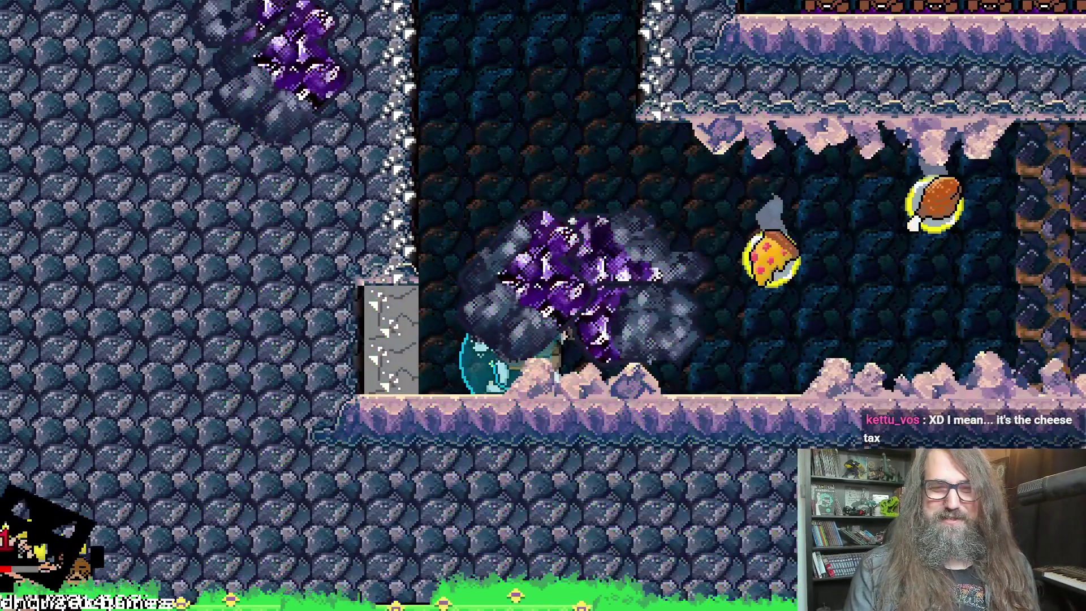
key("Right")
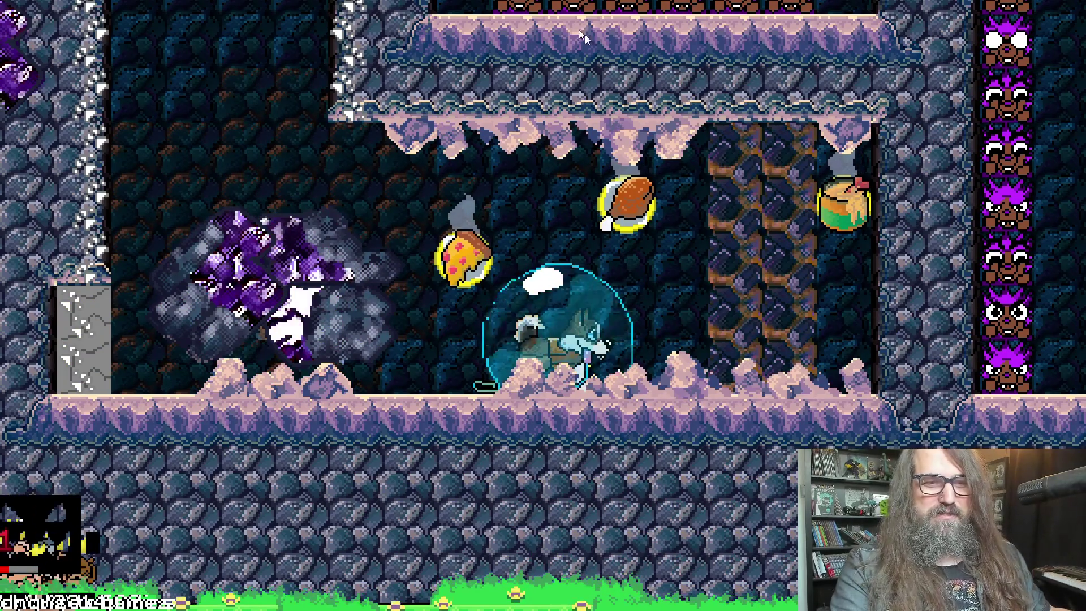
key("alt+Tab")
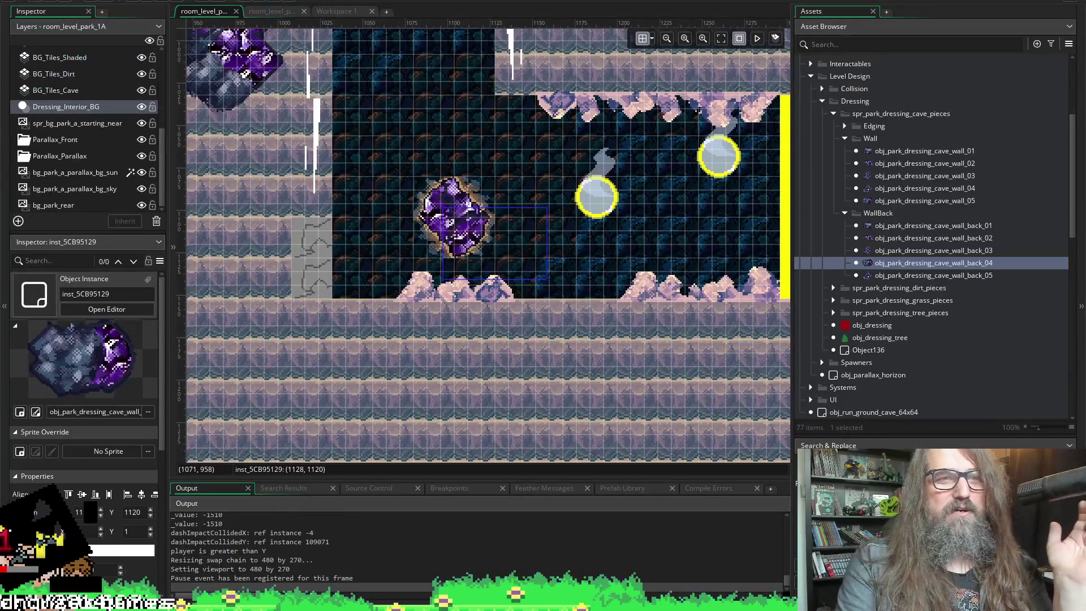
- Stop the running game and bring the room's layer list into view
left_click(145, 4)
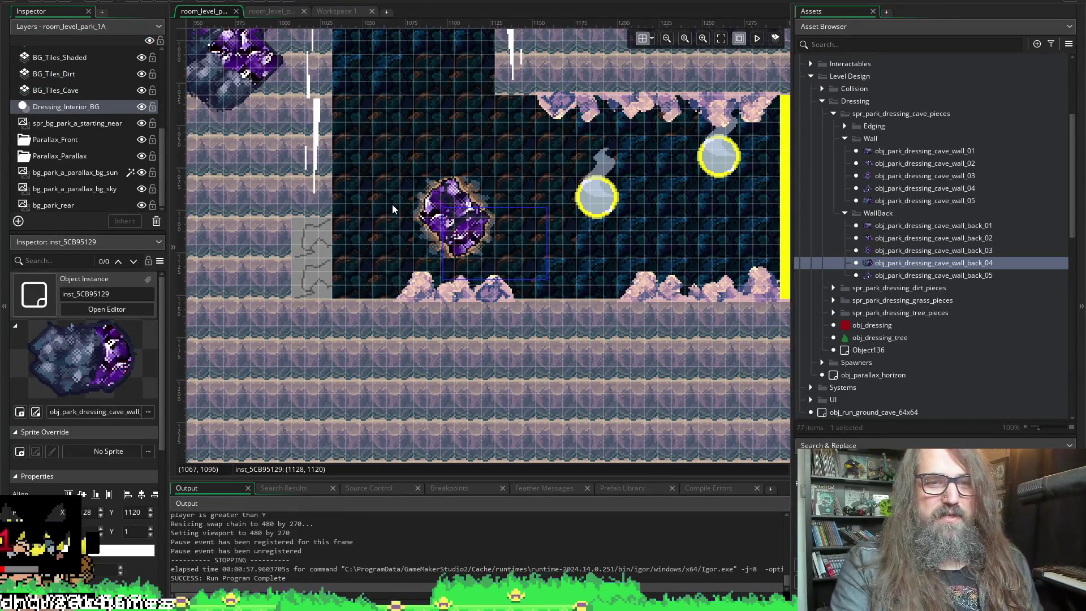
scroll(392, 204, "up", 10)
scroll(393, 192, "left", 10)
scroll(390, 182, "up", 5)
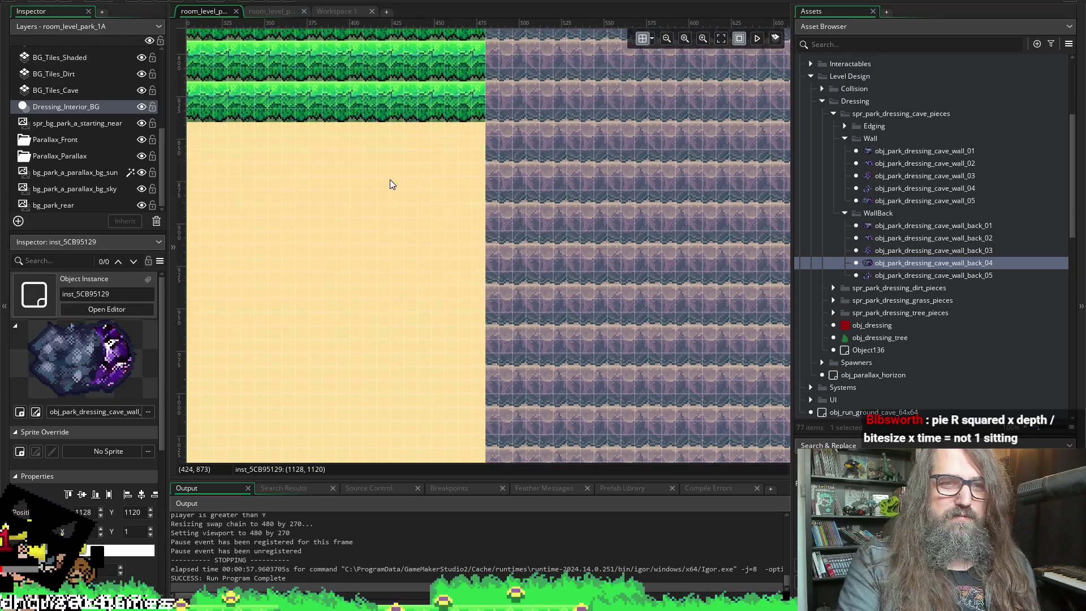
scroll(386, 169, "up", 5)
scroll(382, 159, "down", 5)
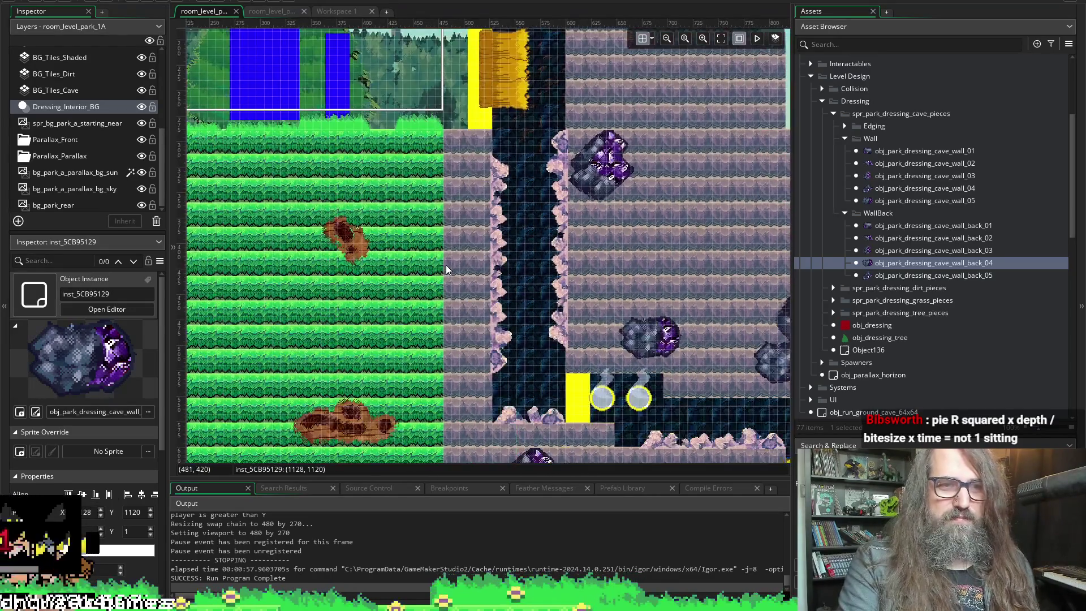
left_click(140, 107)
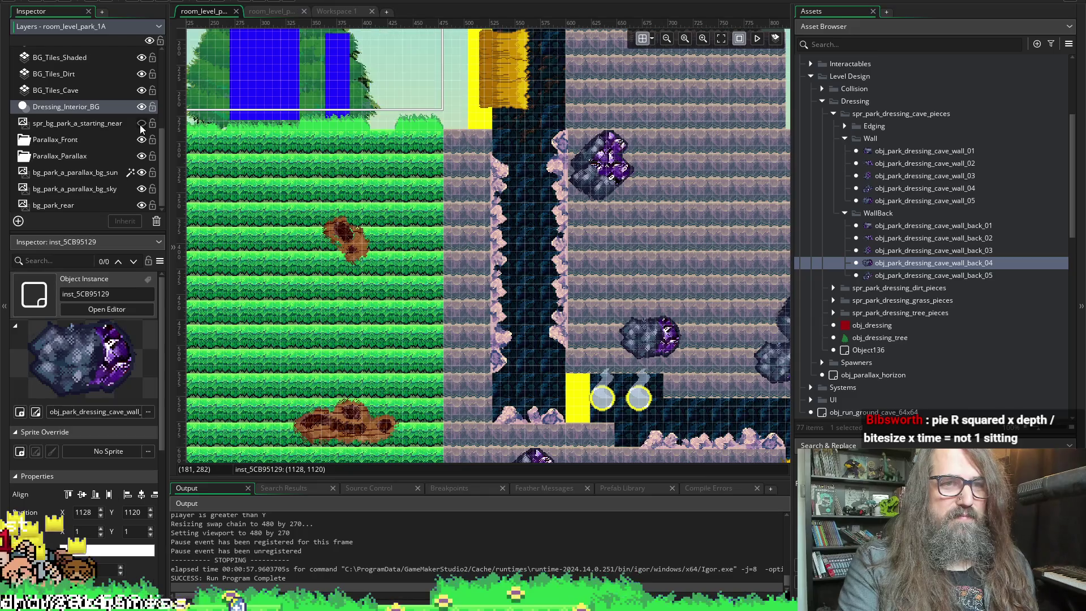
scroll(113, 147, "up", 3)
scroll(113, 147, "down", 3)
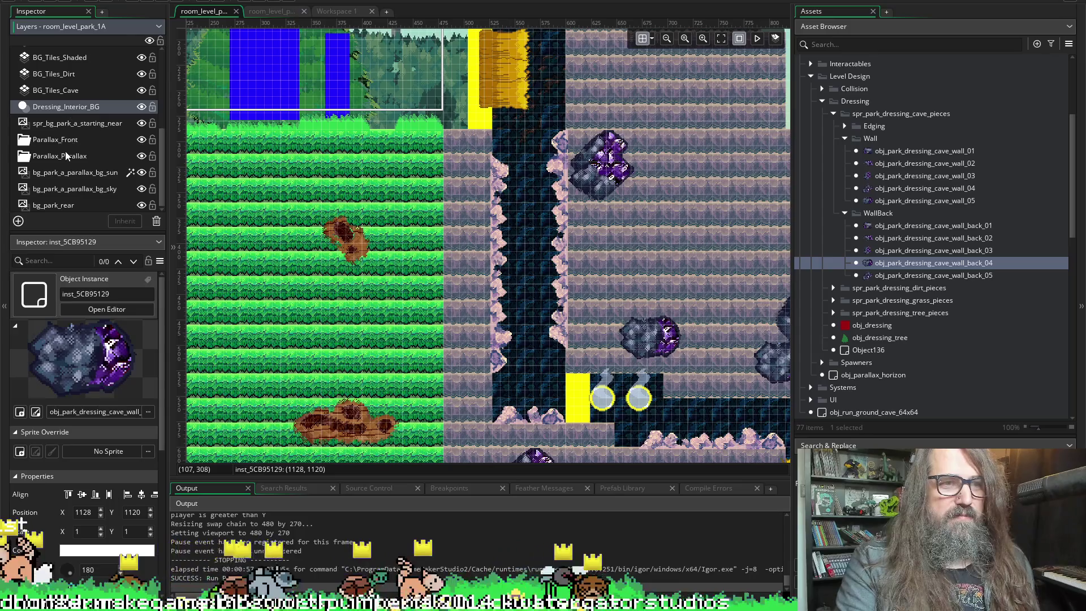
- Move Dressing_Interior_BG below spr_bg_park_a_starting_near, giving depth 1400, and run the game again
left_click(56, 123)
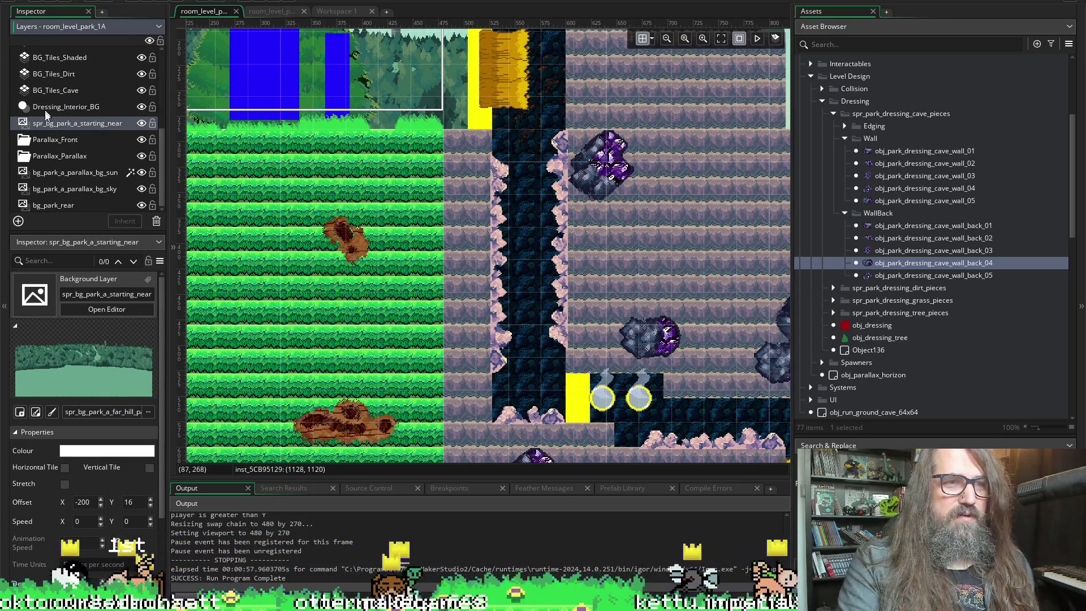
scroll(46, 138, "up", 3)
left_click(46, 176)
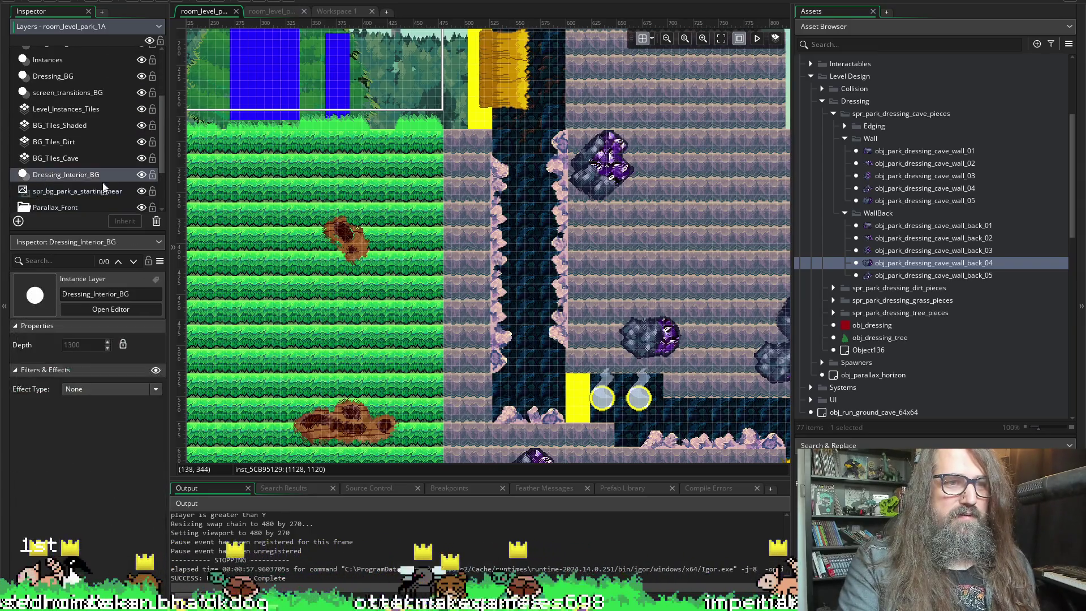
left_click_drag(60, 179, 62, 195)
scroll(74, 187, "down", 3)
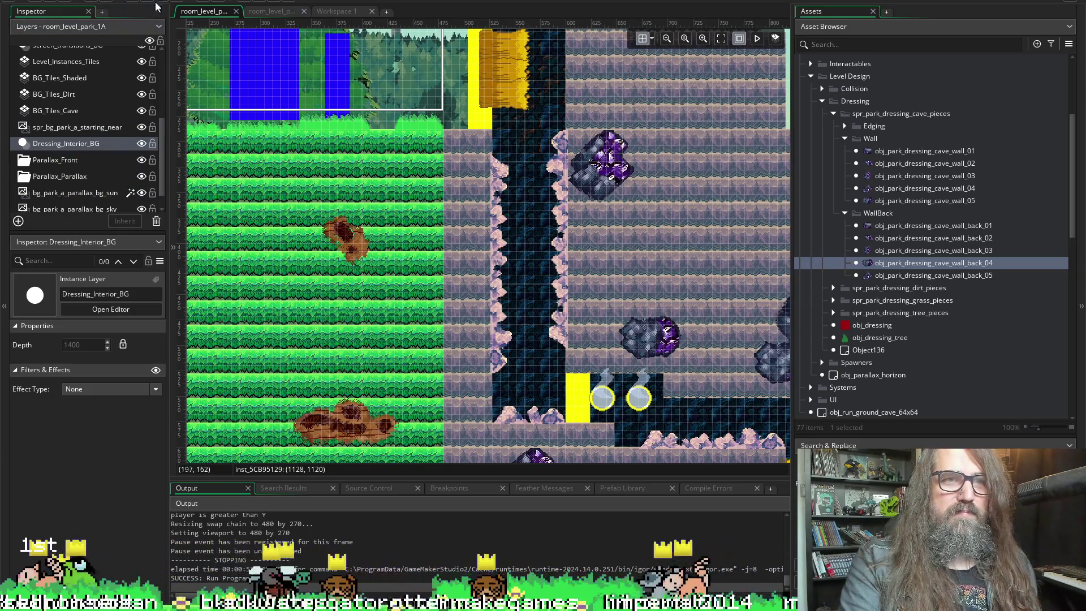
key("F5")
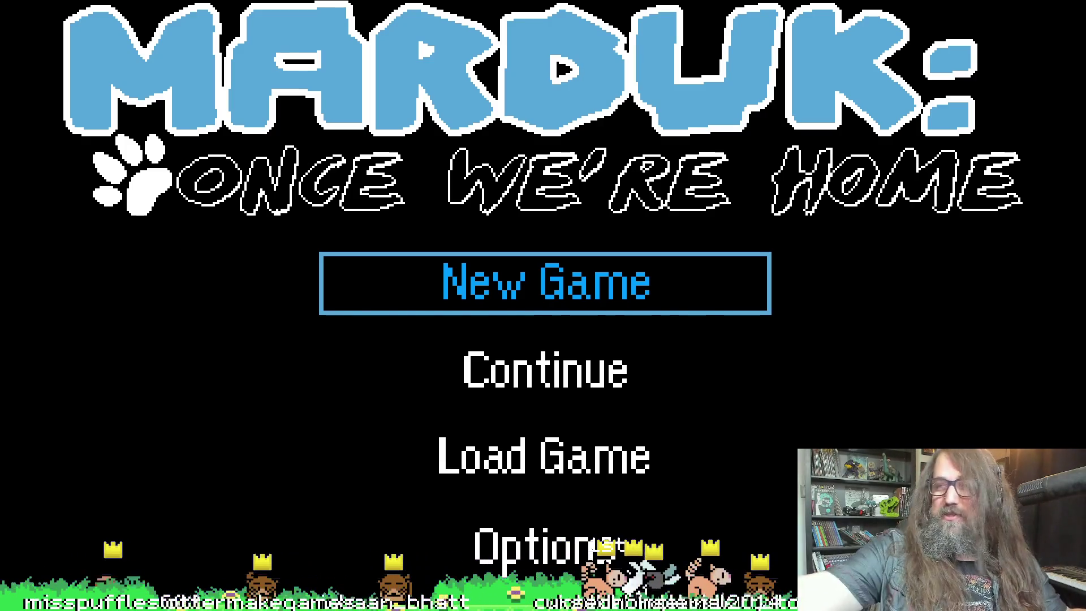
- Continue the saved game, play through the cave tunnels past the crystals, and close the game
key("Down")
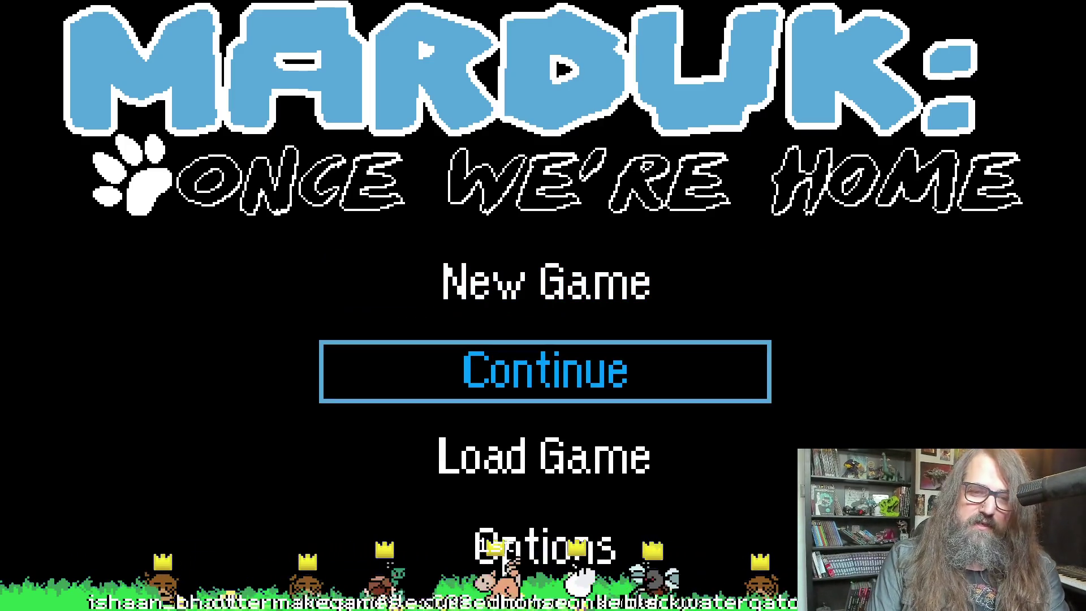
key("Return")
key("Right")
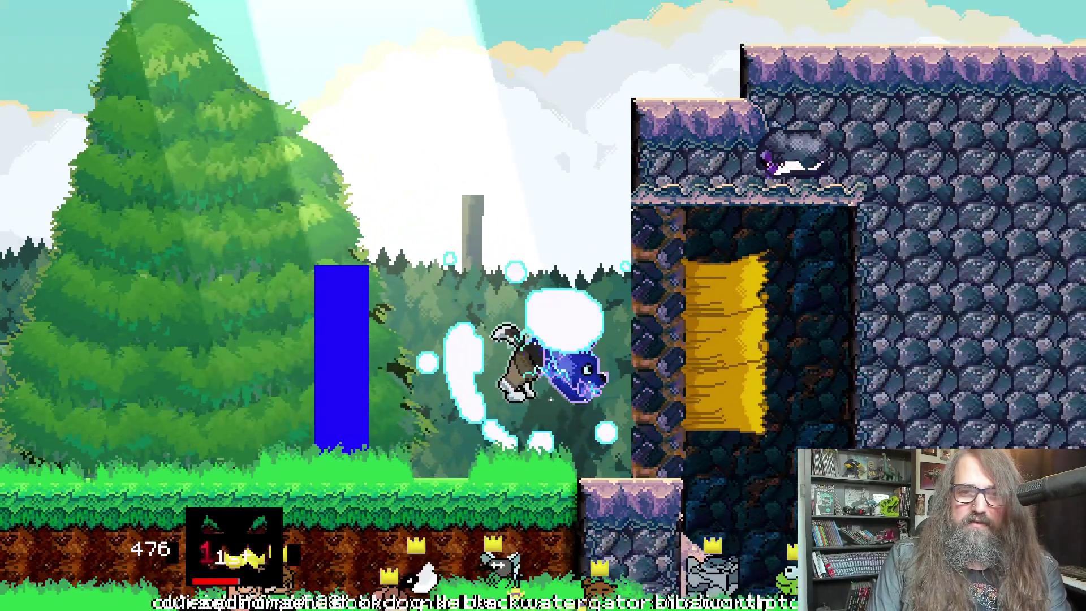
key("Right")
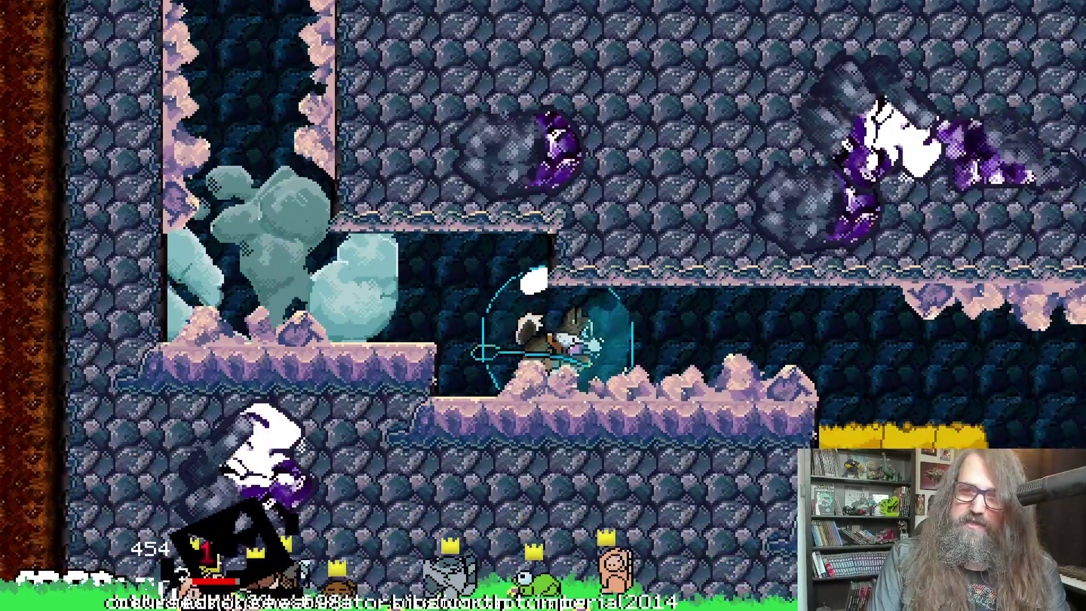
key("Right")
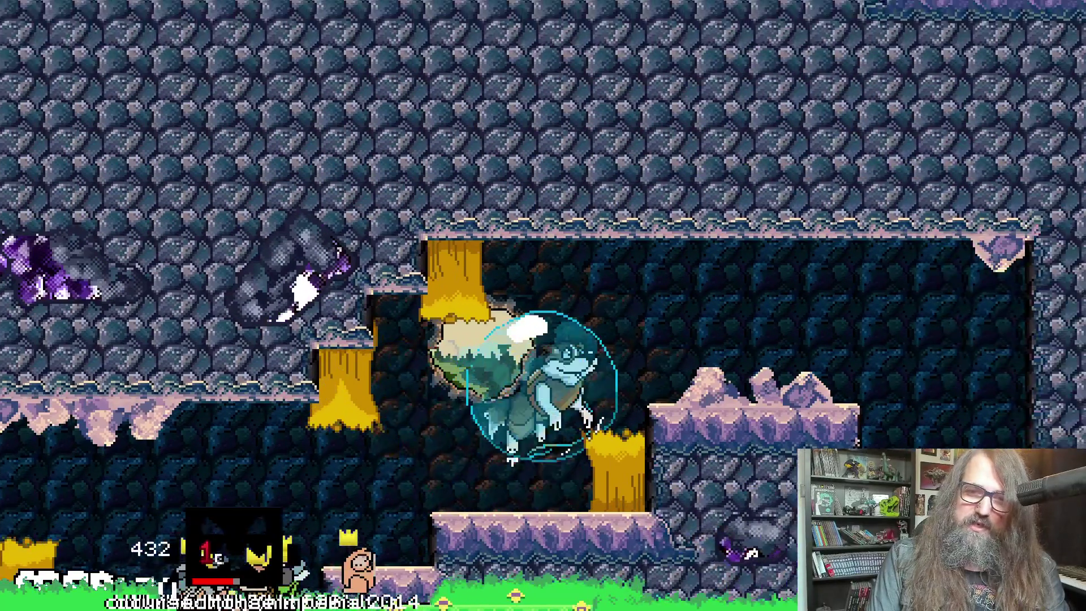
key("Down")
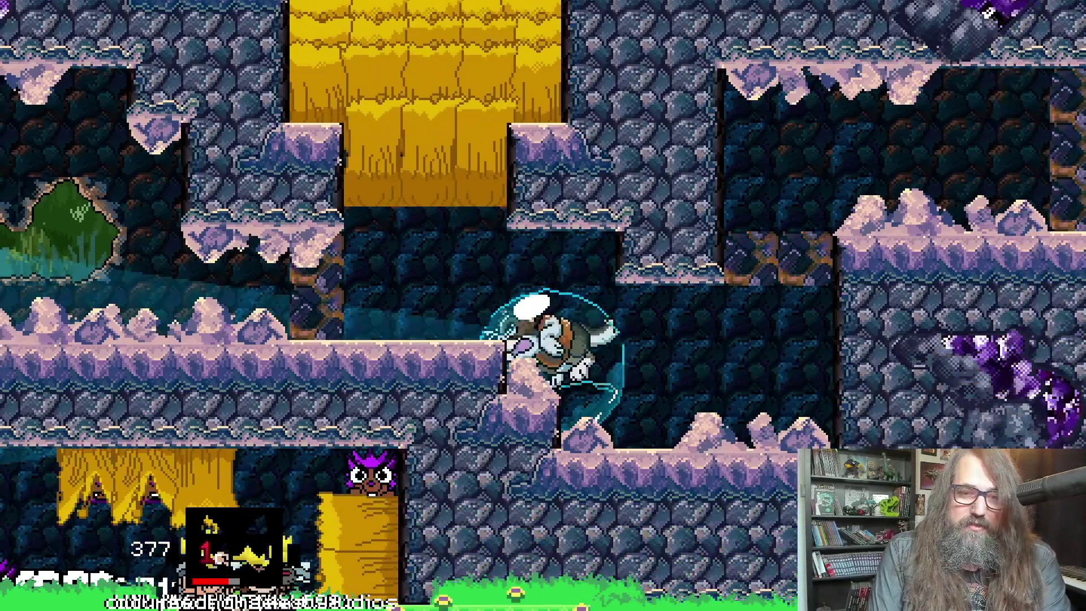
key("Left")
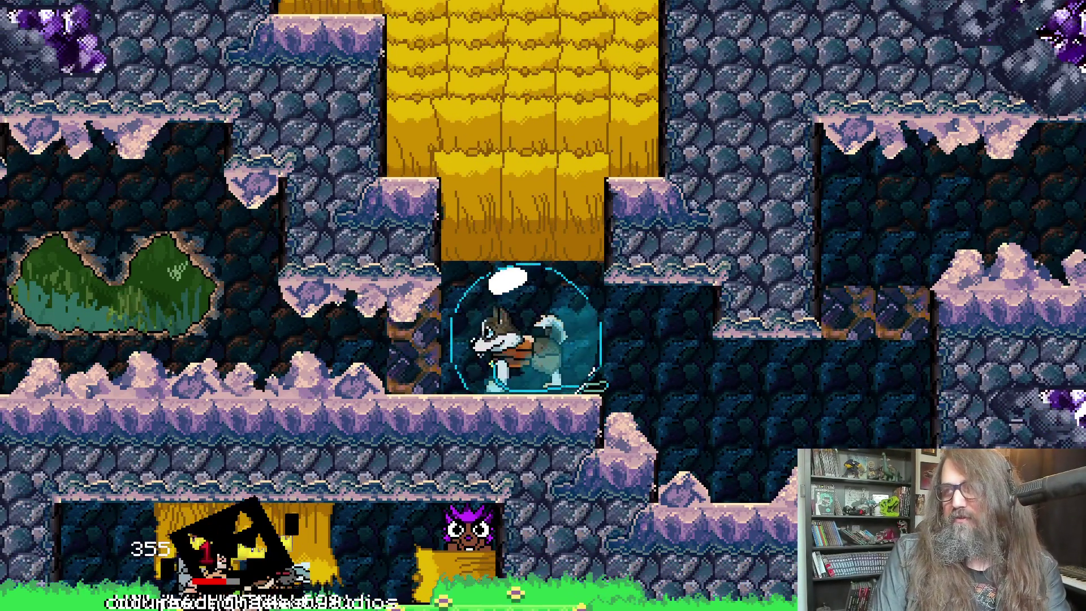
key("Left")
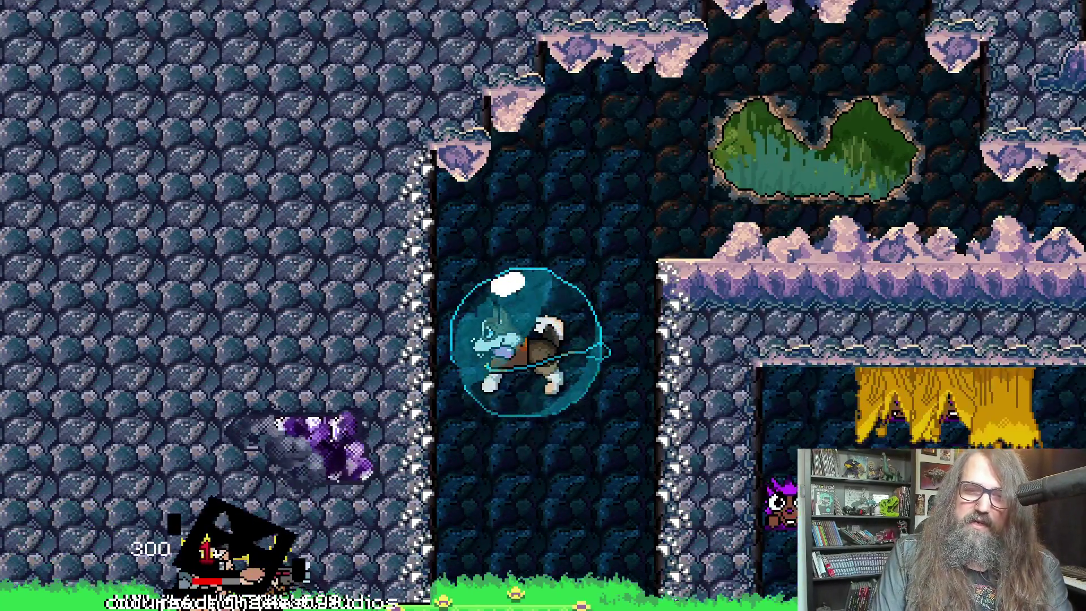
key("Right")
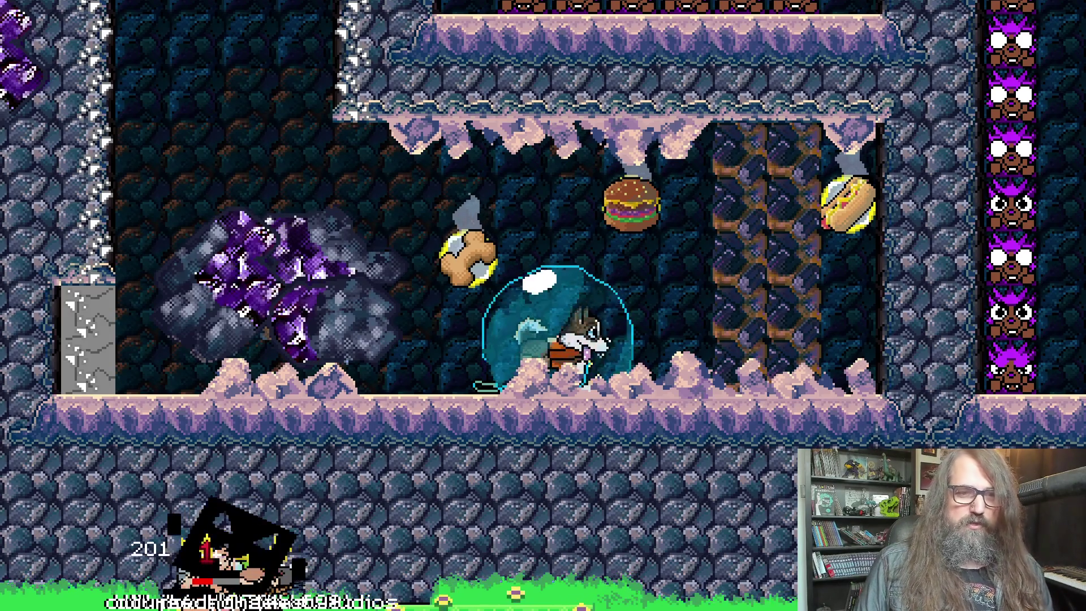
key("Escape")
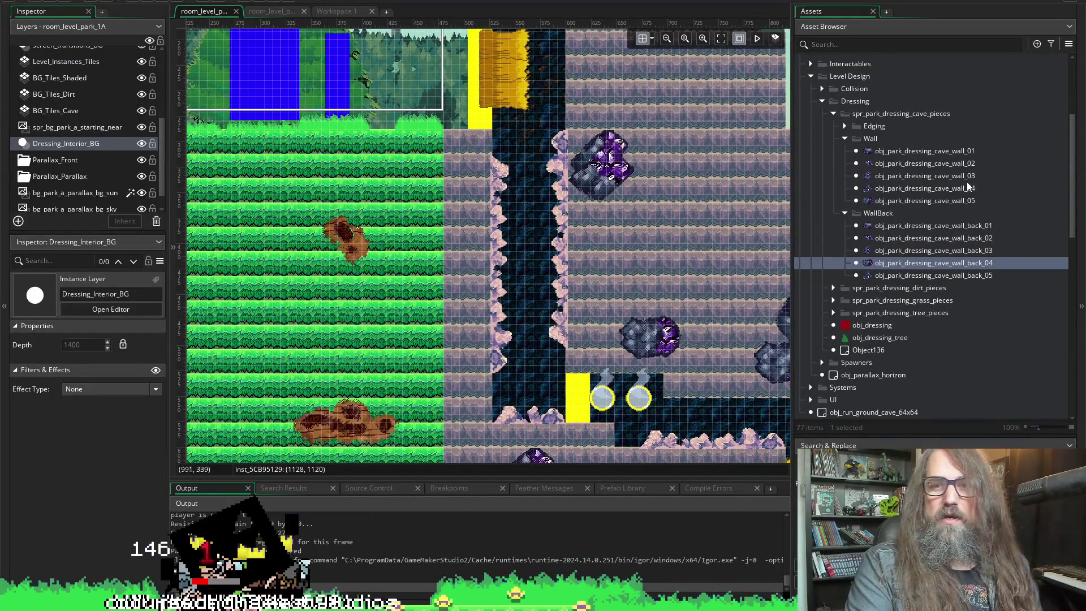
- Check the obj_dressing parent, then set wall_back_01's parent to None
double_click(905, 225)
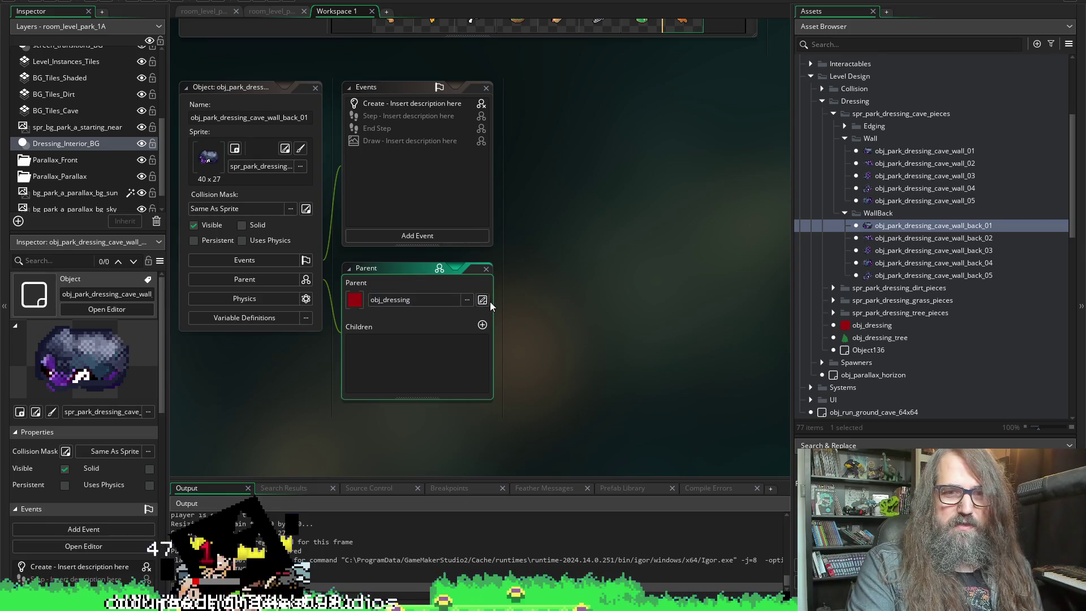
left_click(484, 300)
scroll(474, 228, "up", 2)
left_click(467, 244)
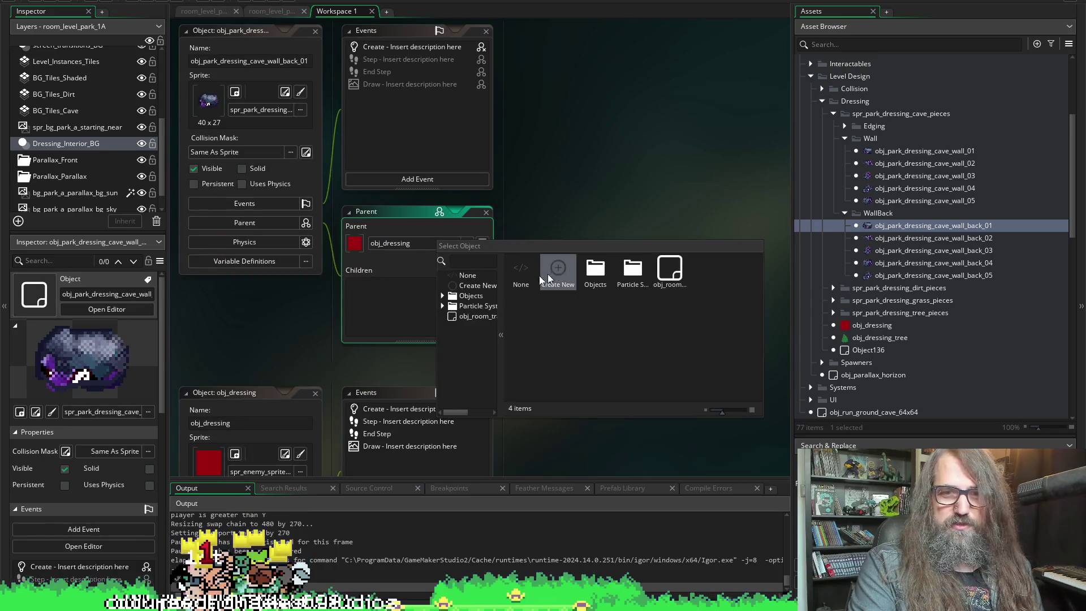
left_click(518, 269)
scroll(518, 269, "down", 2)
scroll(554, 336, "down", 1)
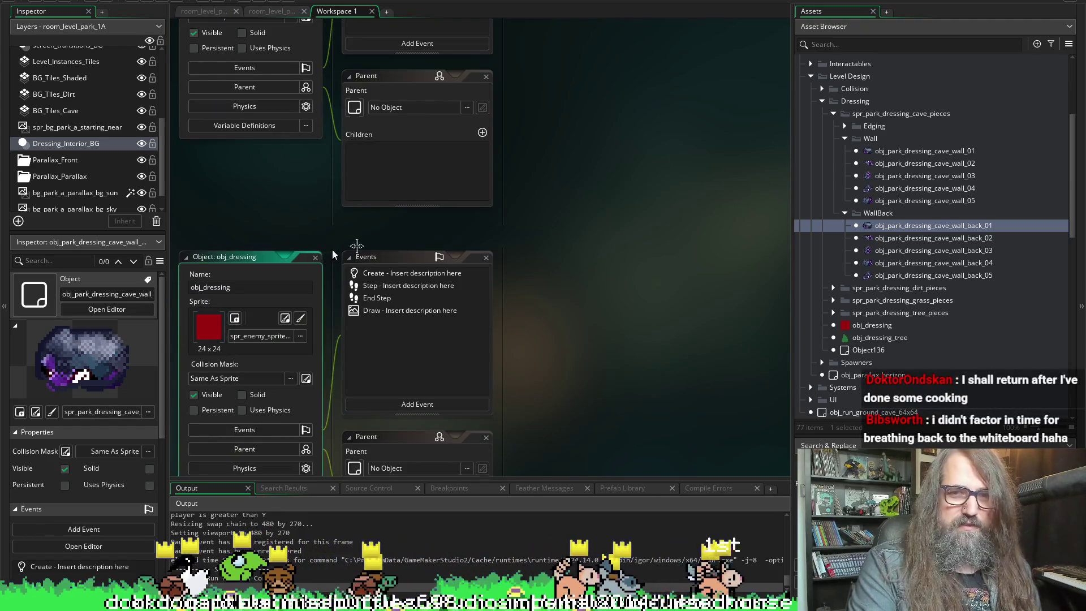
left_click(316, 257)
- Set the parent of wall_back_02 to None
left_click(948, 242)
double_click(948, 242)
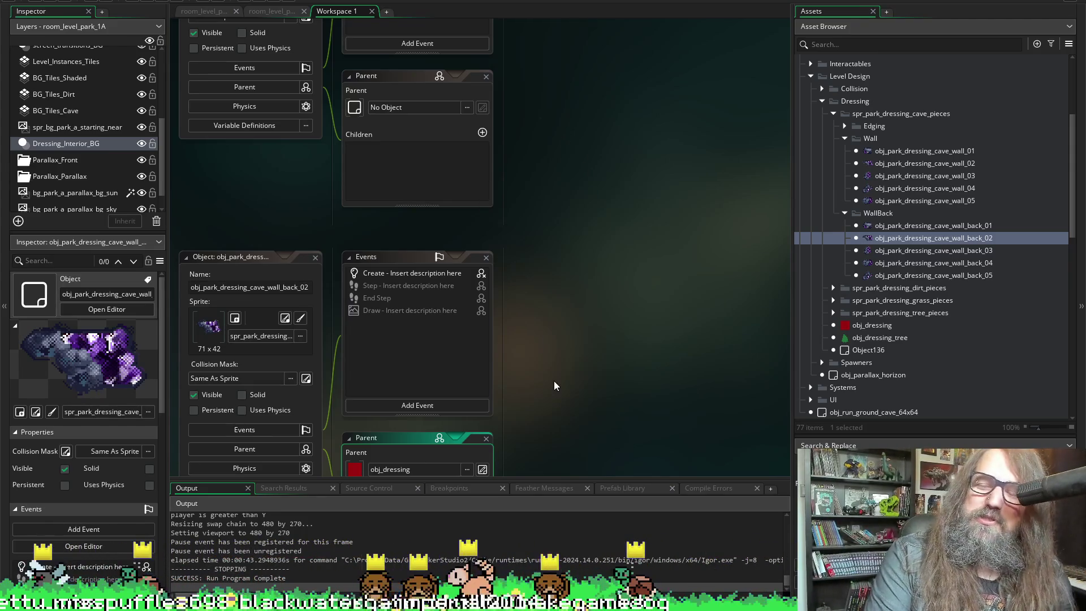
scroll(521, 325, "down", 2)
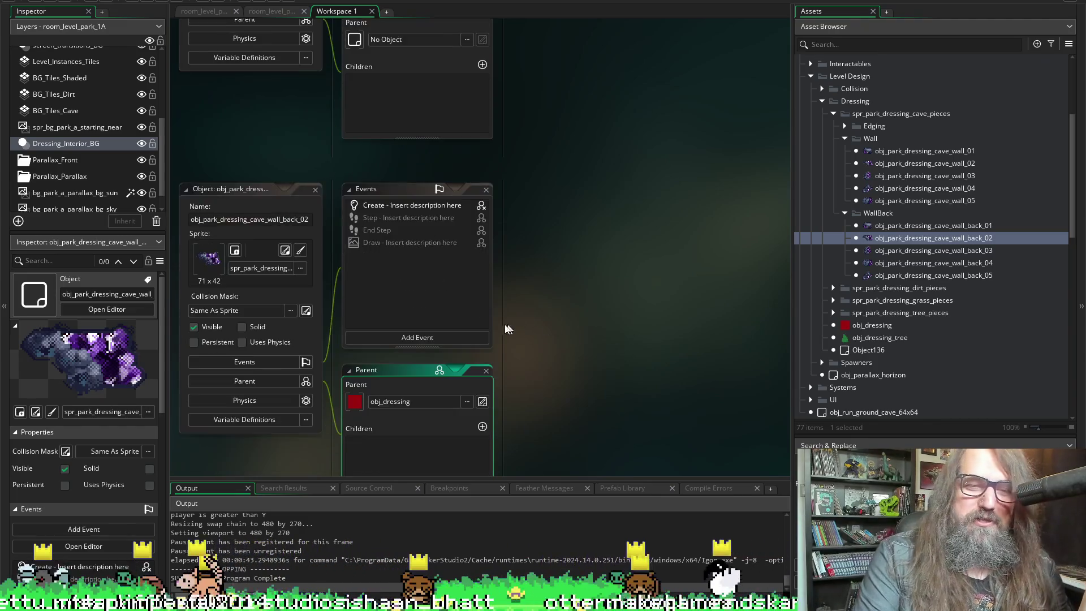
scroll(509, 329, "down", 4)
left_click(468, 266)
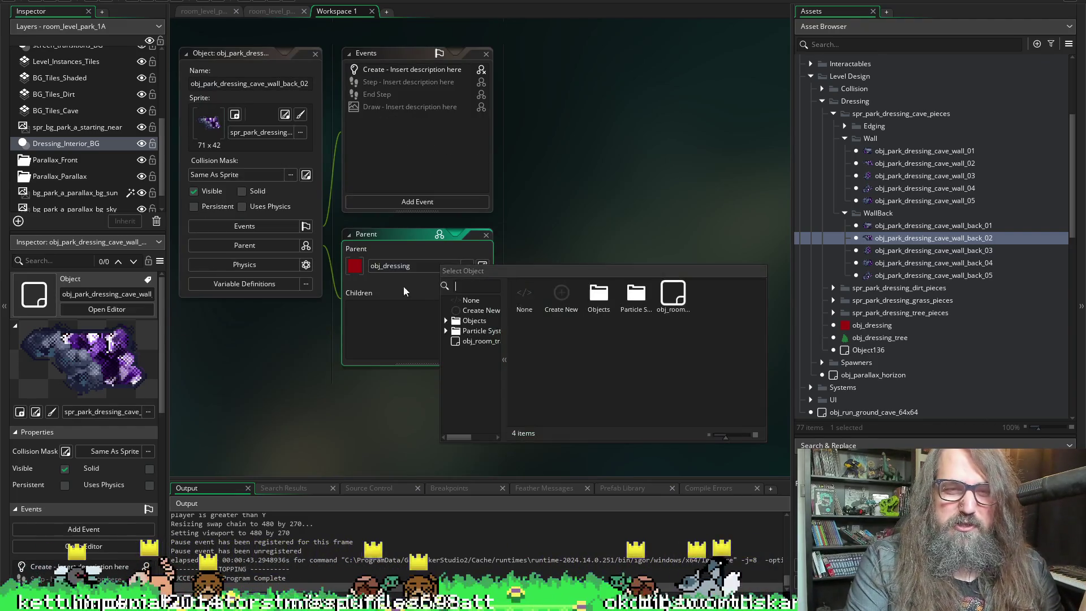
left_click(525, 297)
- Set the parents of wall_back_03 and wall_back_04 to None
double_click(877, 250)
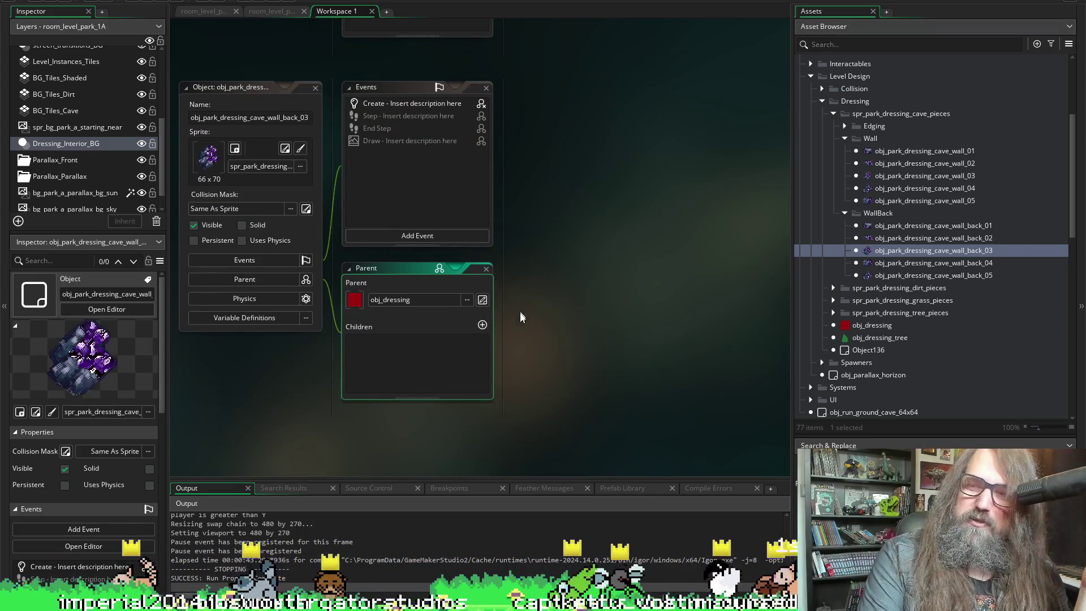
left_click(468, 300)
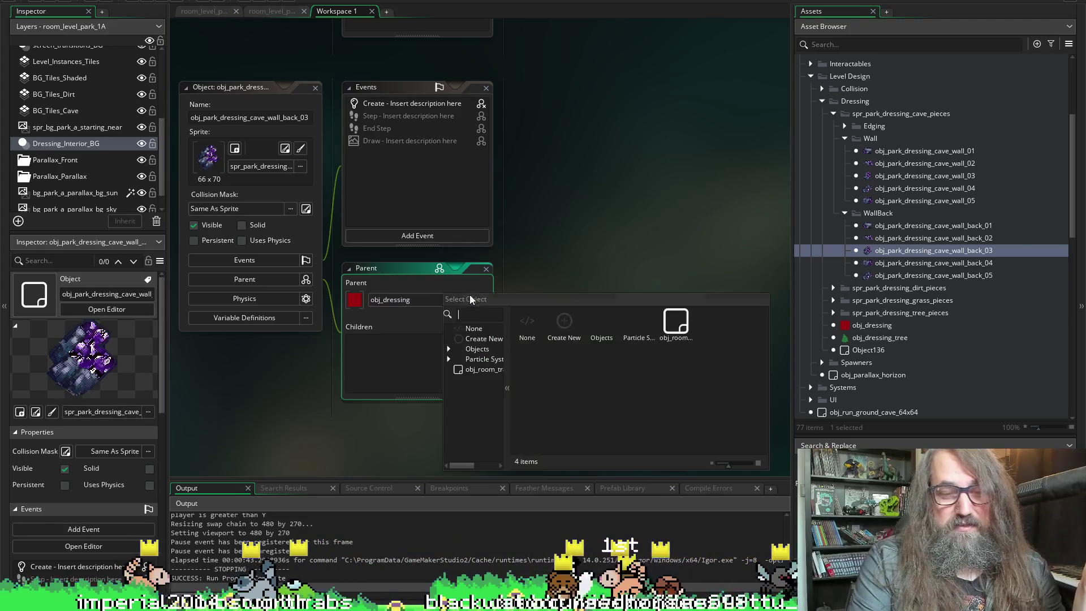
left_click(518, 326)
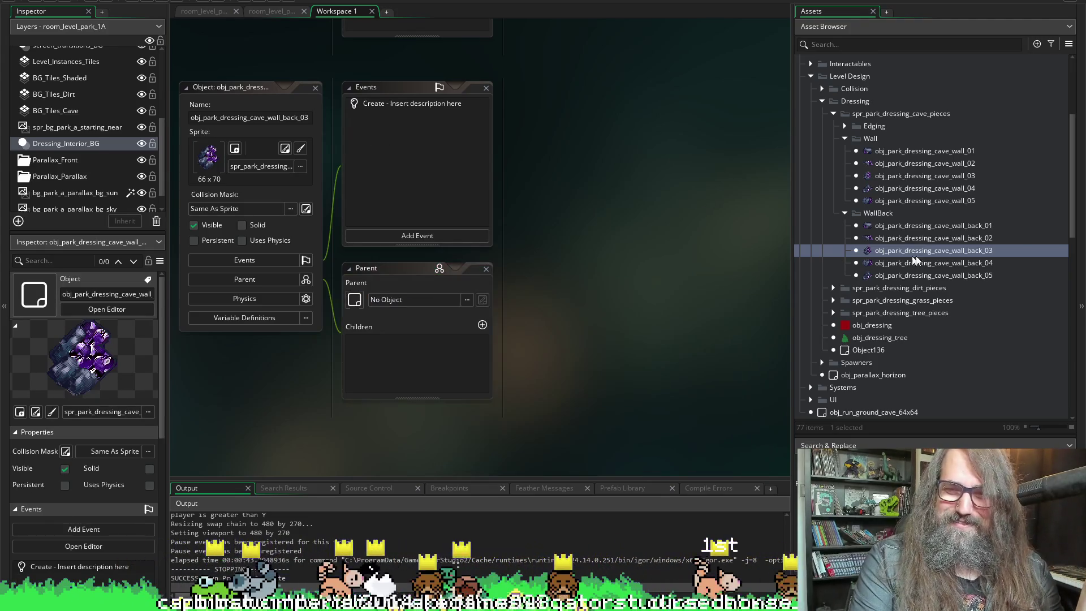
double_click(882, 263)
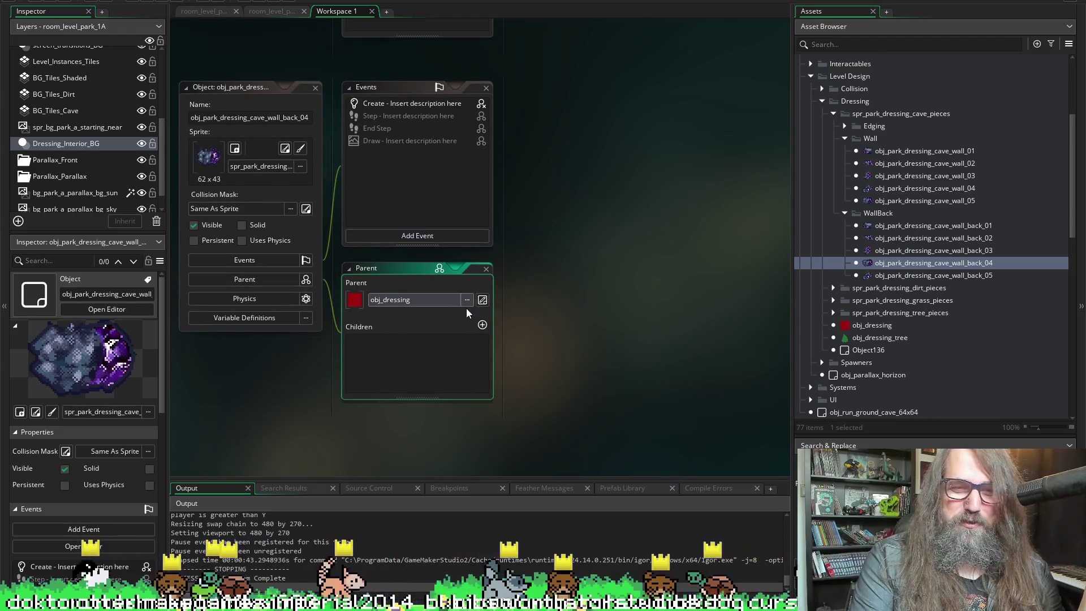
left_click(466, 300)
left_click(522, 328)
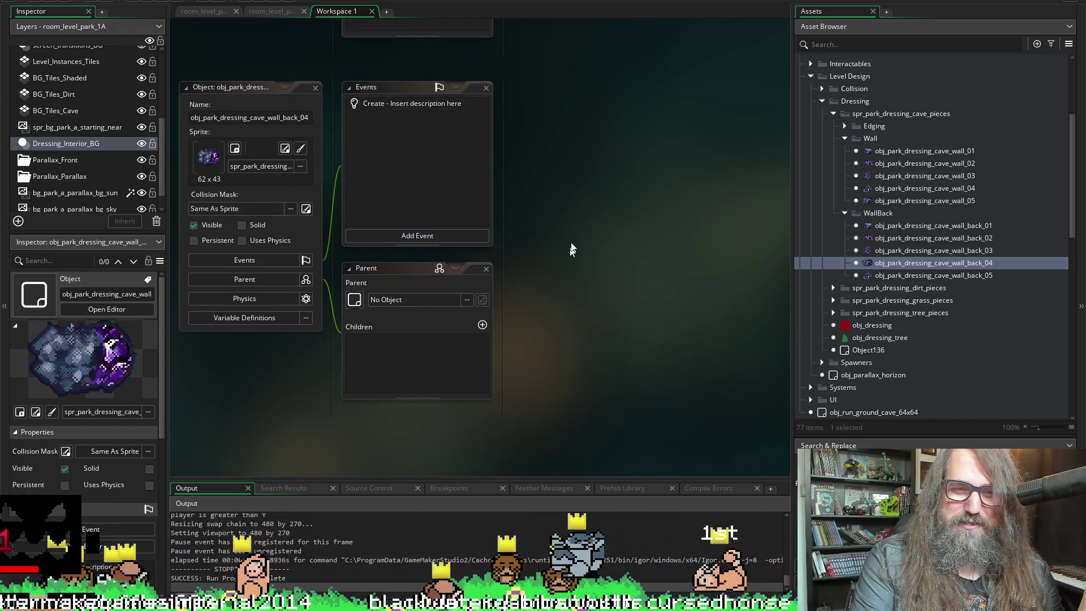
- Set wall_back_05's parent to None and launch a test build of the game
double_click(901, 274)
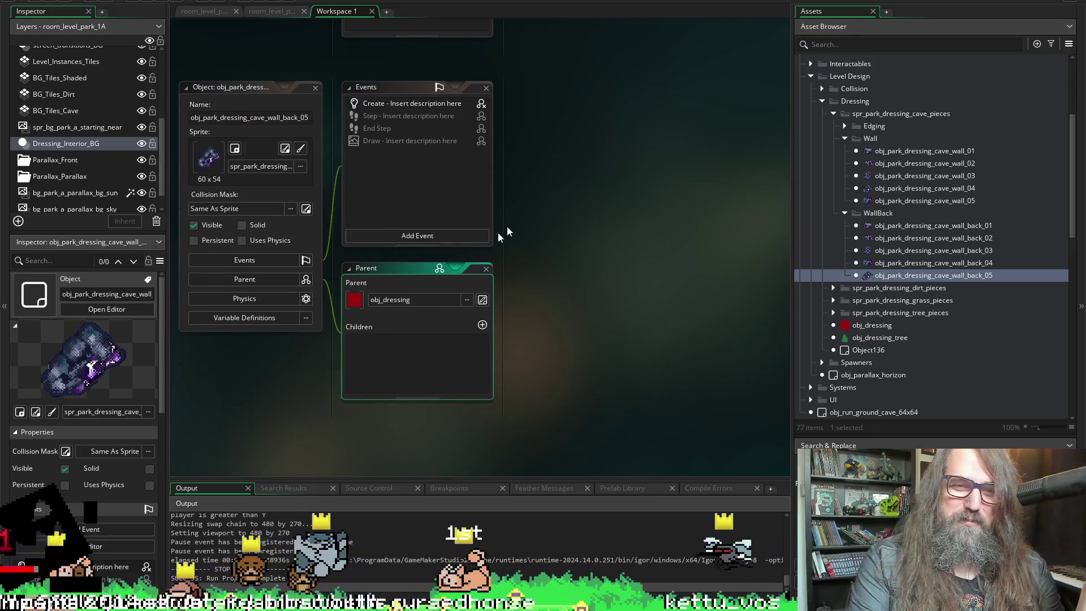
left_click(466, 300)
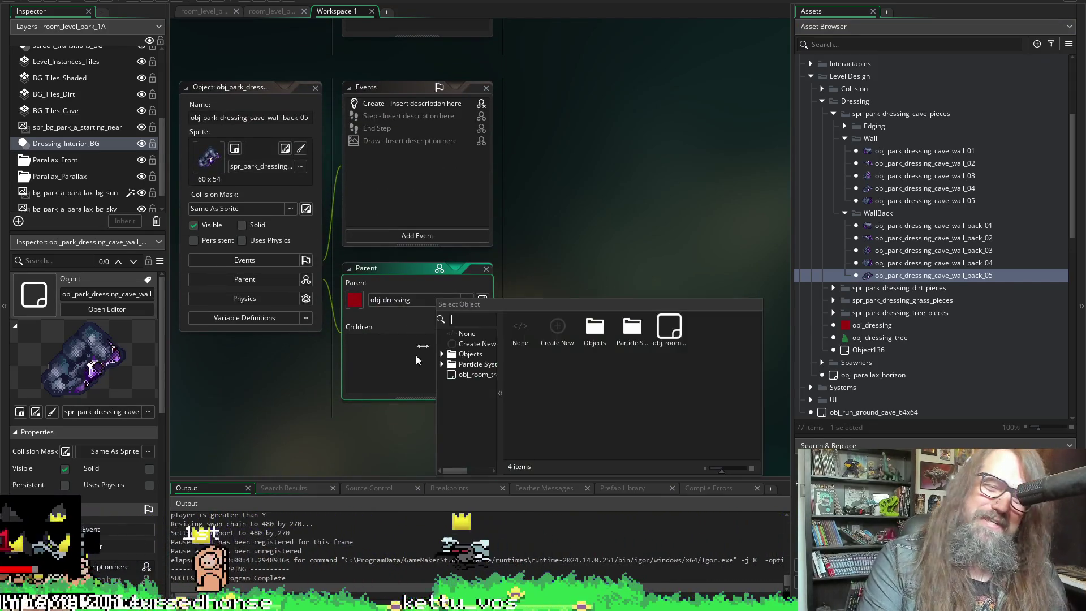
left_click(522, 327)
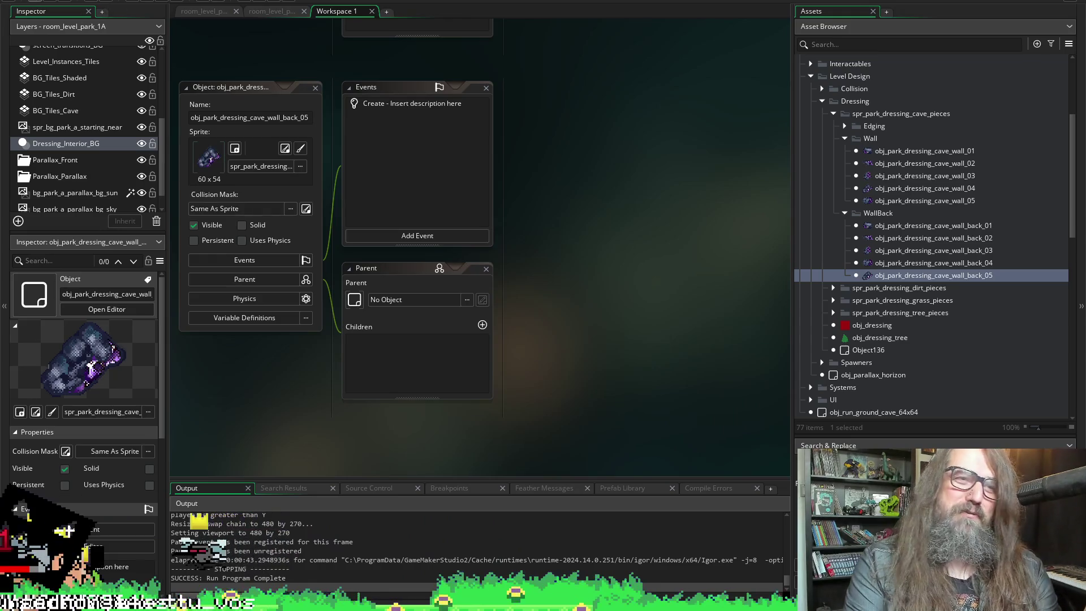
left_click(146, 1)
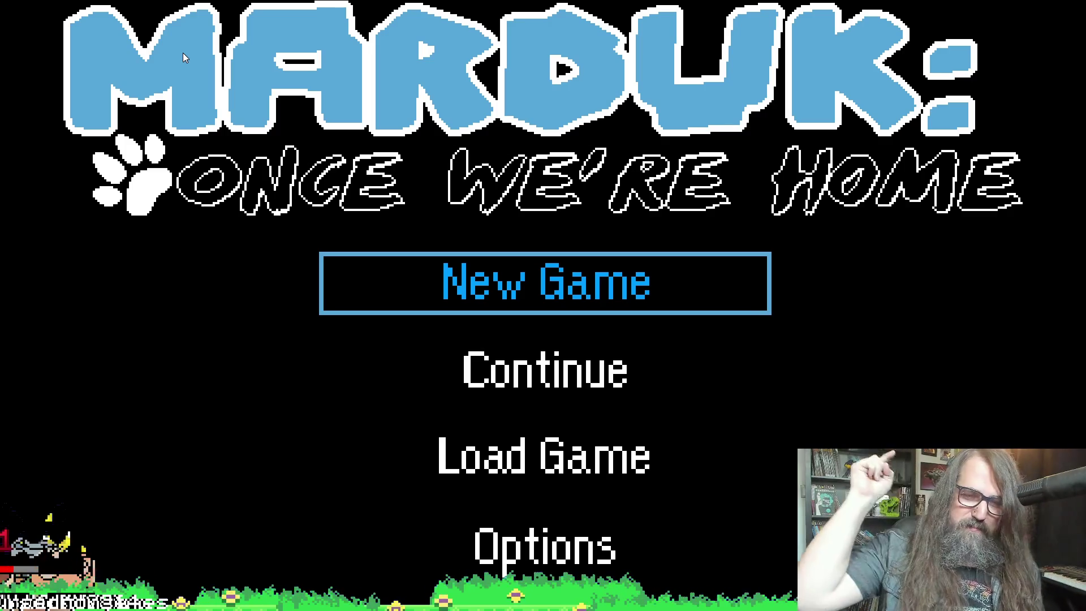
key("Down")
key("Return")
key("Right")
key("space")
key("Right")
key("Left")
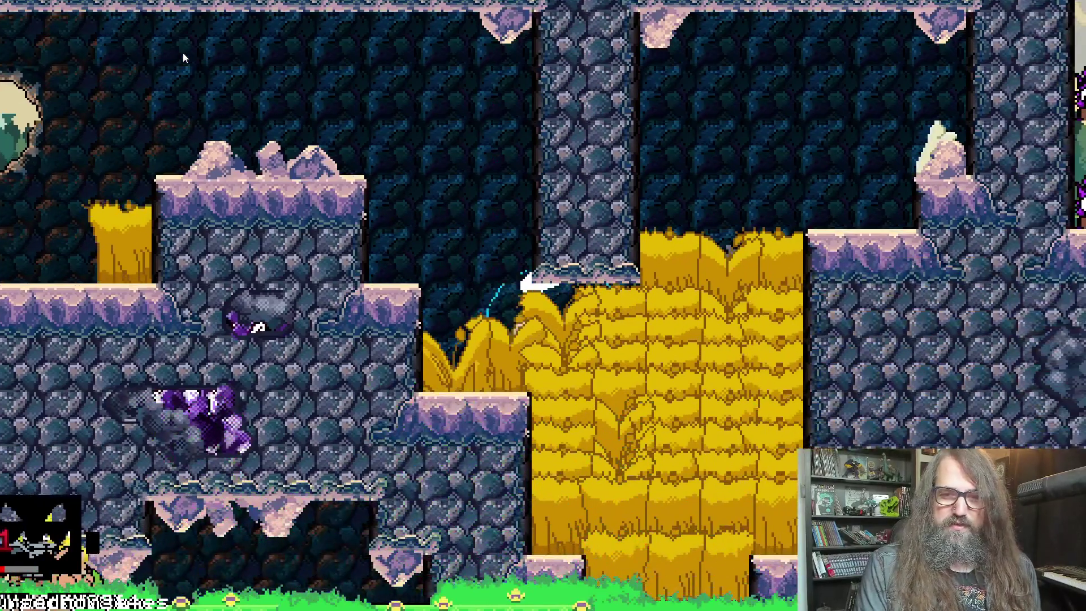
key("Right")
key("Left")
key("Right")
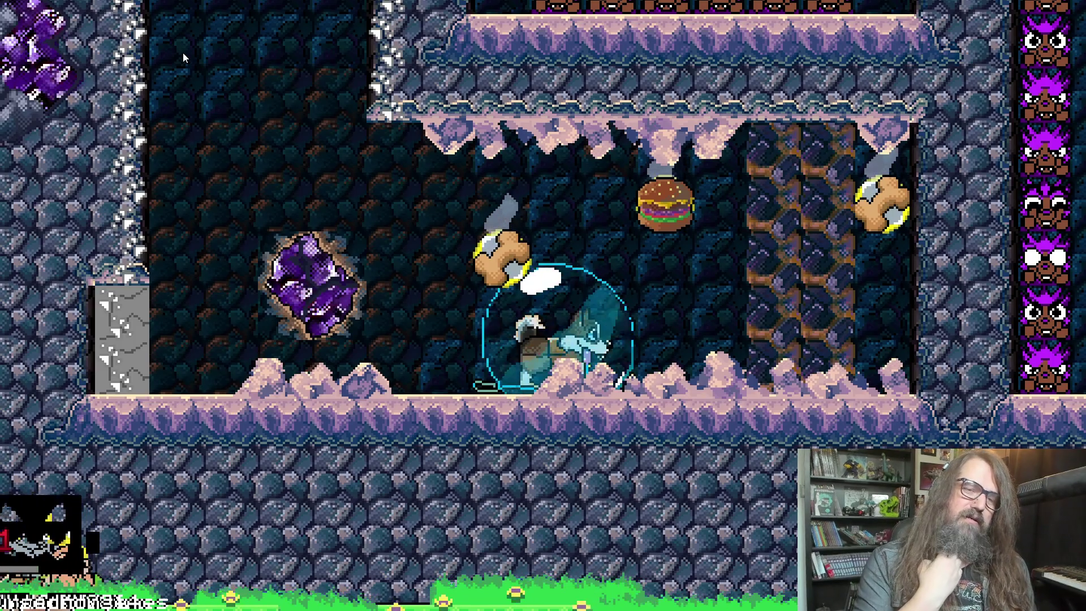
key("Right")
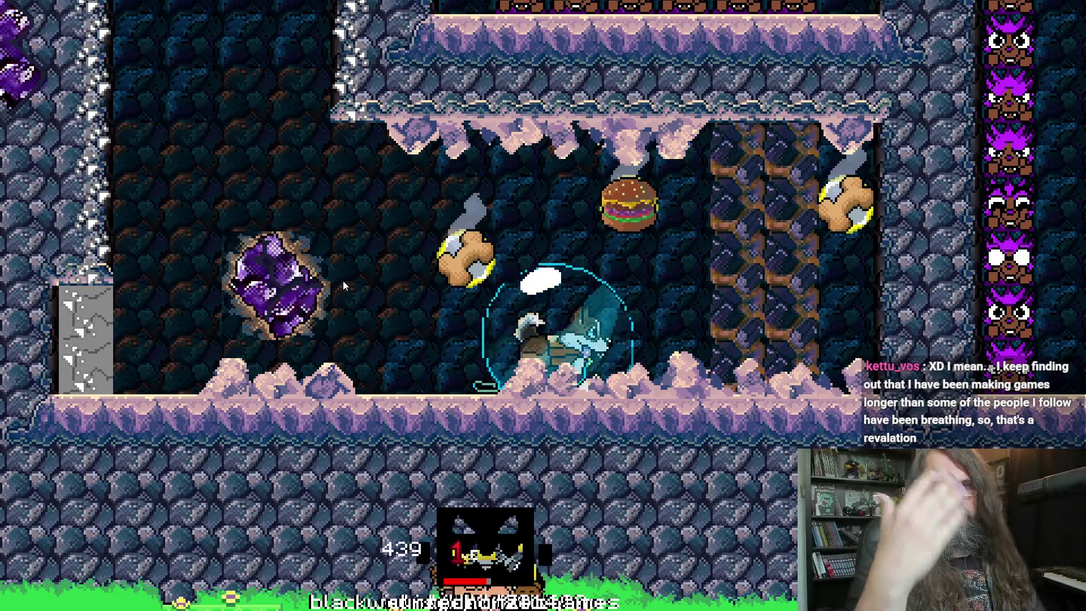
key("alt+Tab")
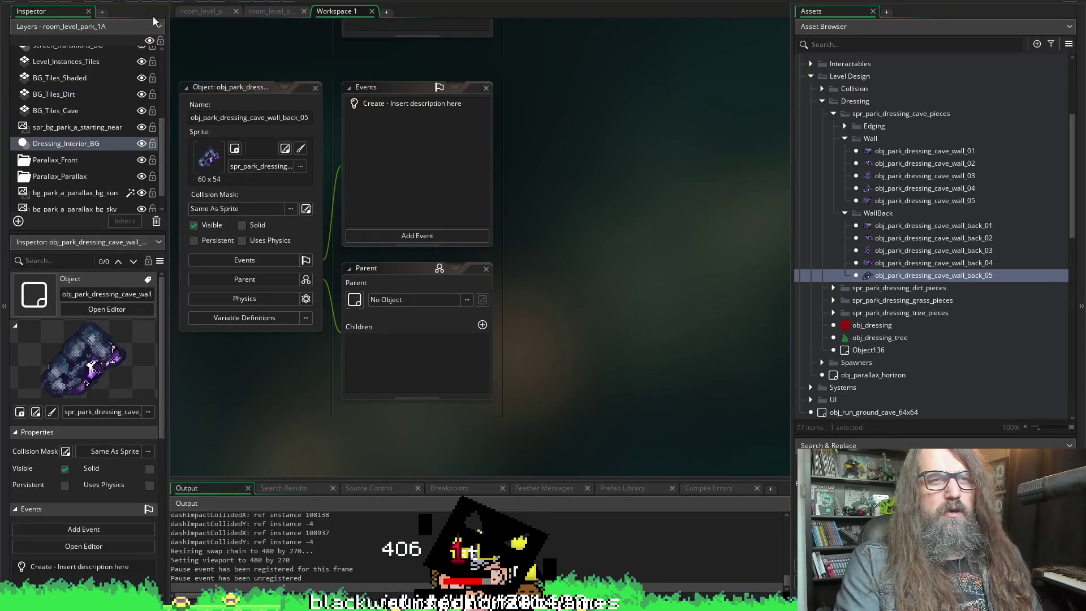
left_click(158, 3)
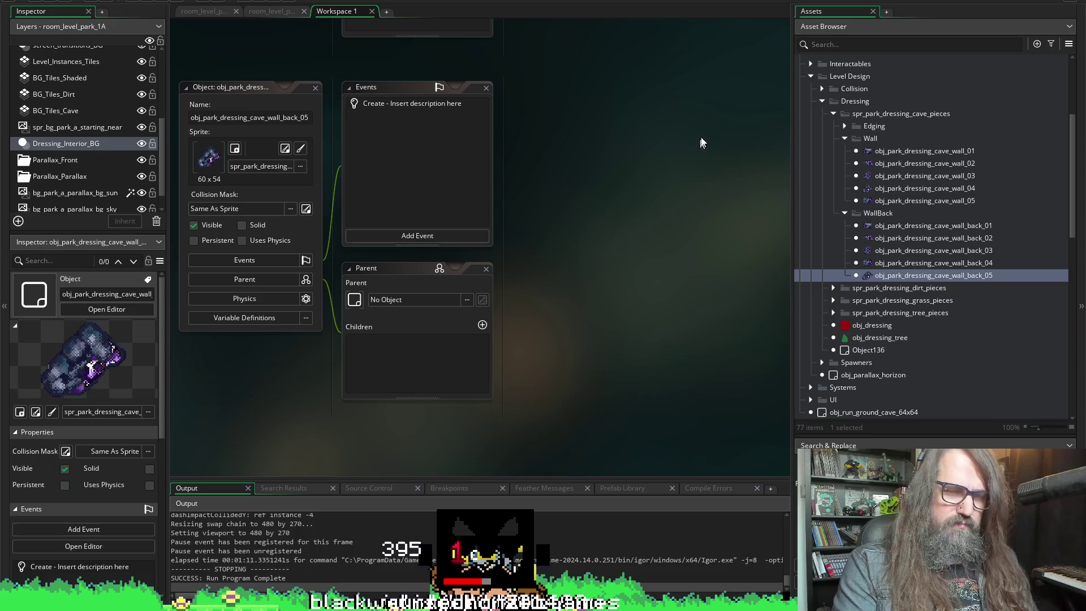
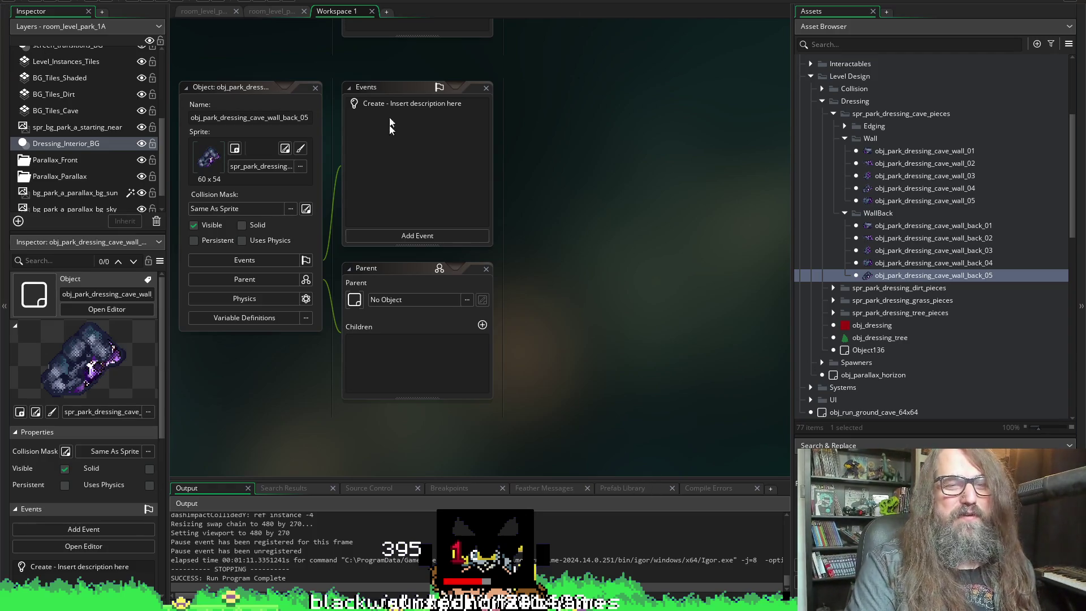
- Open wall_back_01's Create event code to review it
scroll(644, 304, "up", 3)
scroll(649, 296, "down", 1)
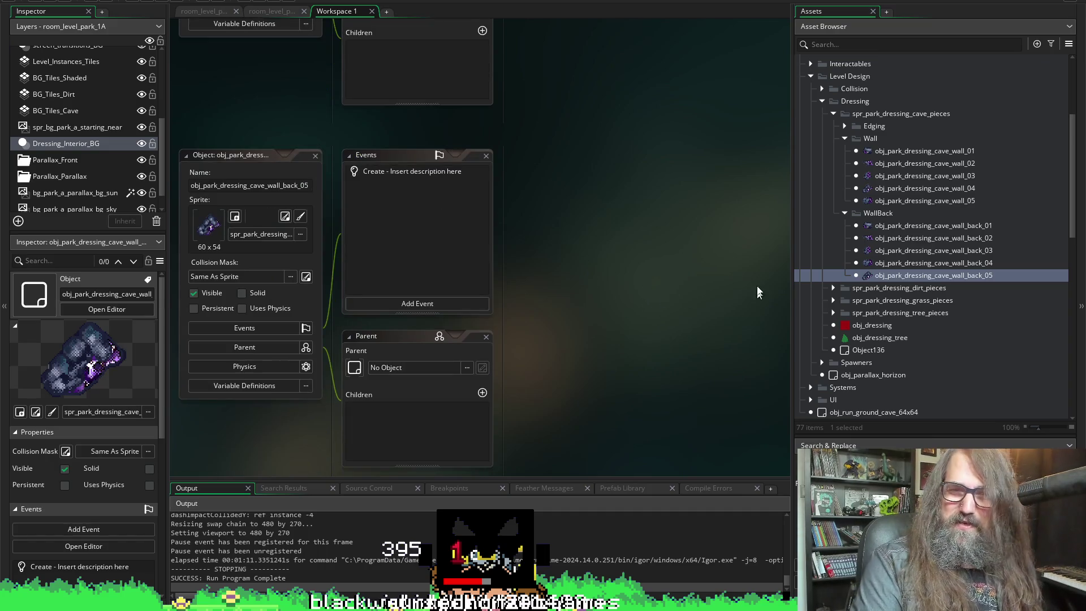
scroll(630, 261, "down", 5)
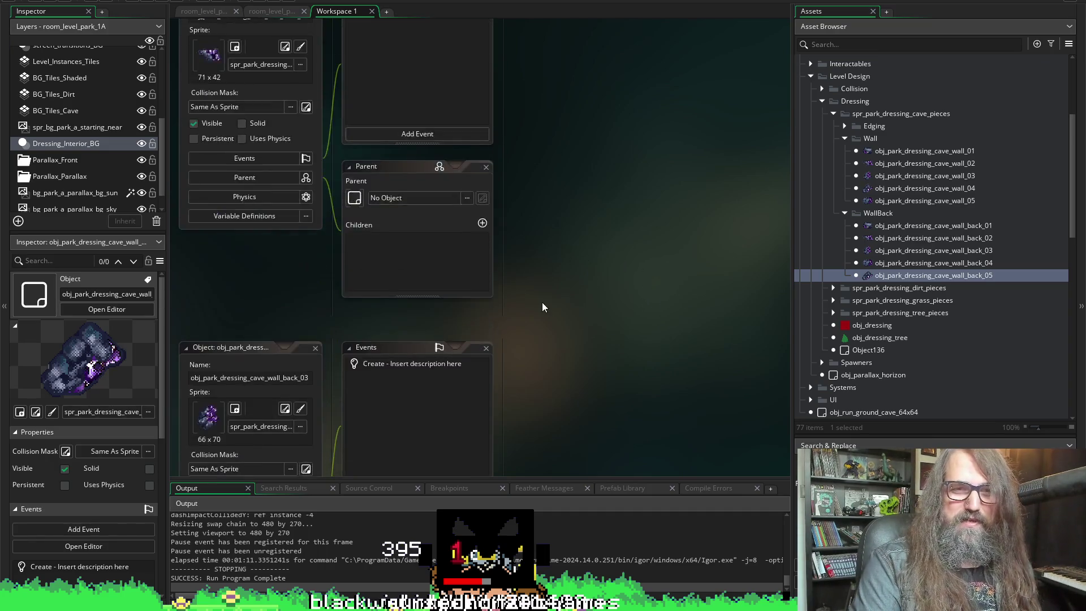
scroll(541, 307, "up", 6)
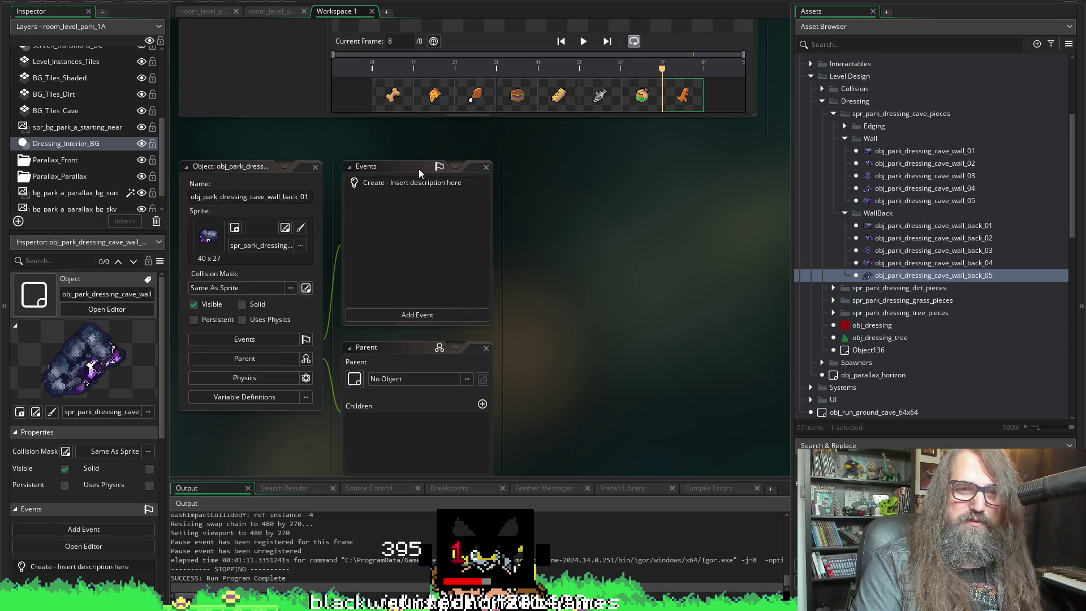
double_click(411, 179)
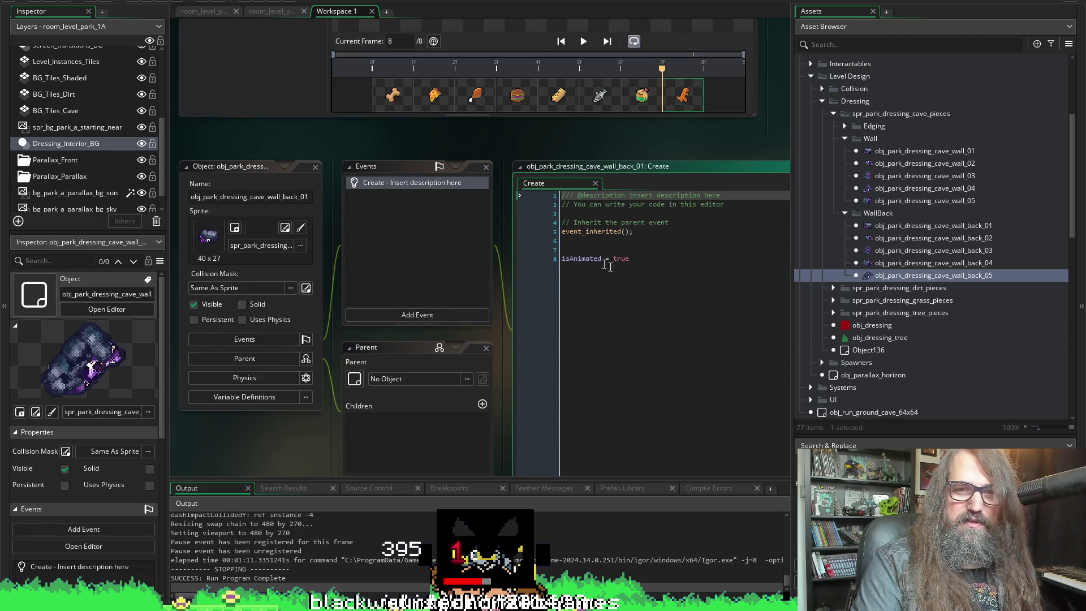
- Delete the Create event from obj_park_dressing_cave_wall_back_01 without adding any event
right_click(386, 186)
left_click(409, 314)
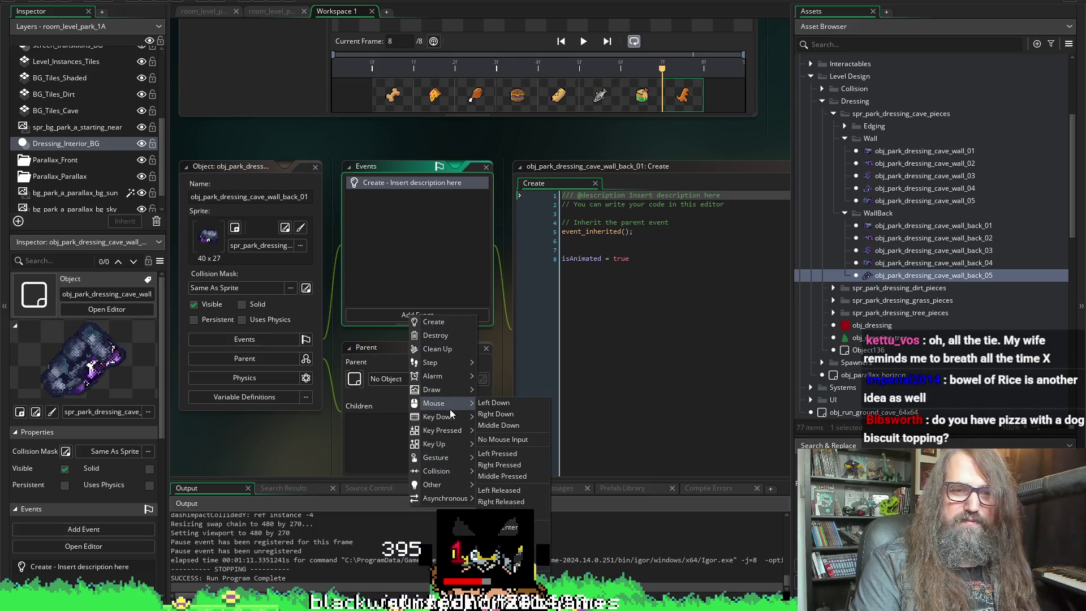
mouse_move(445, 365)
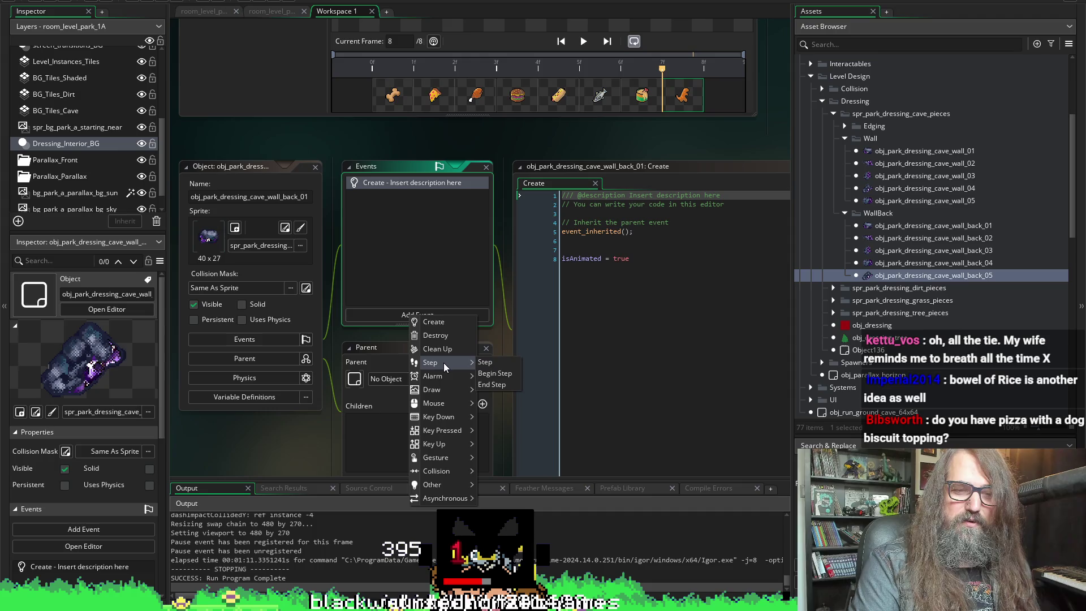
left_click(426, 284)
key("ctrl+w")
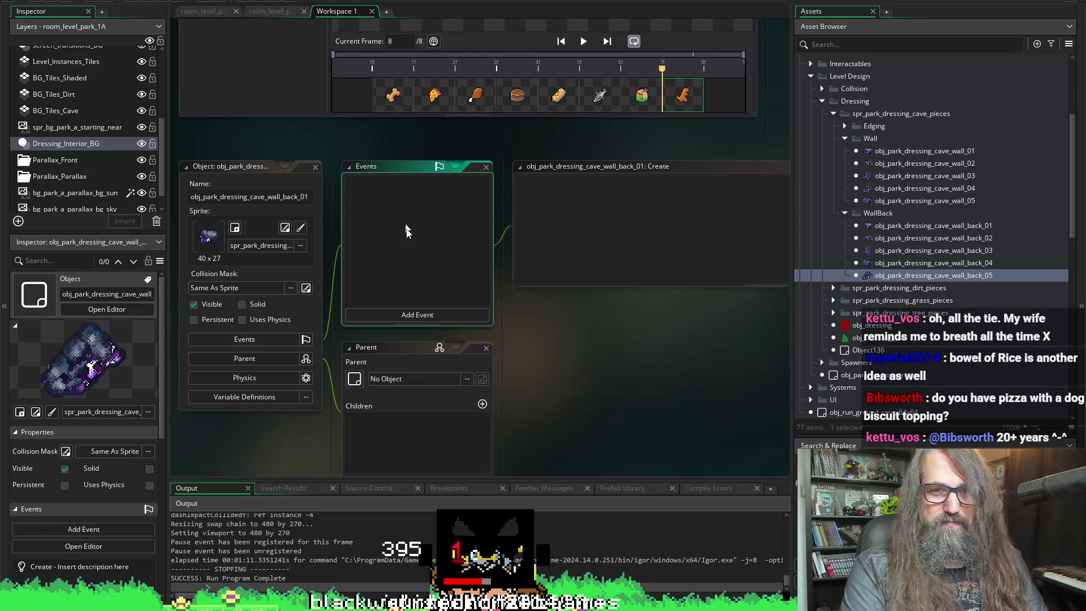
- Delete the Create event of obj_park_dressing_cave_wall_back_03
scroll(399, 255, "down", 5)
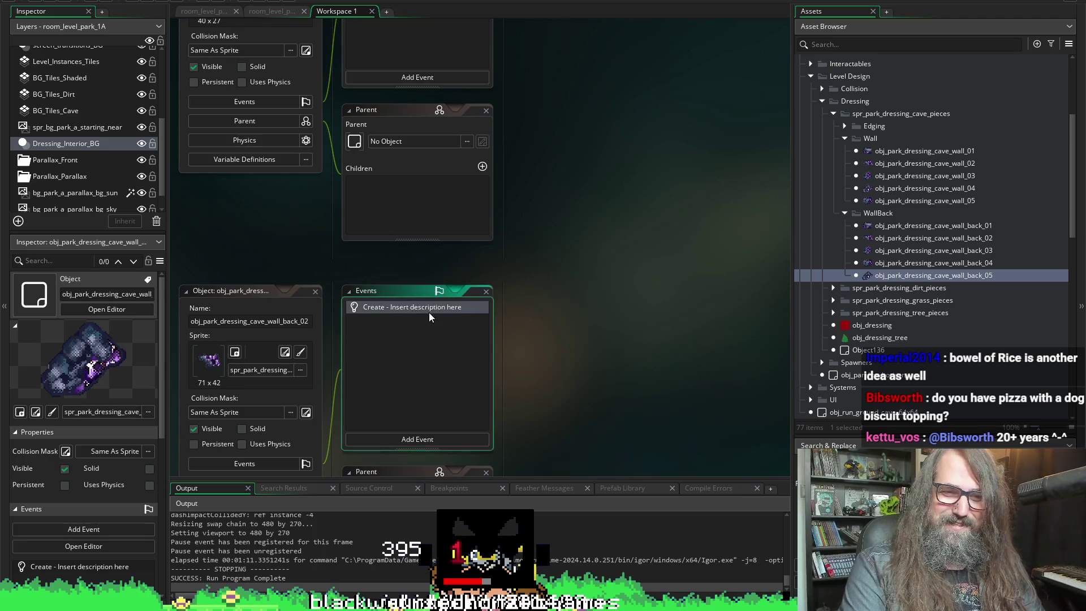
scroll(396, 305, "down", 5)
left_click(382, 226)
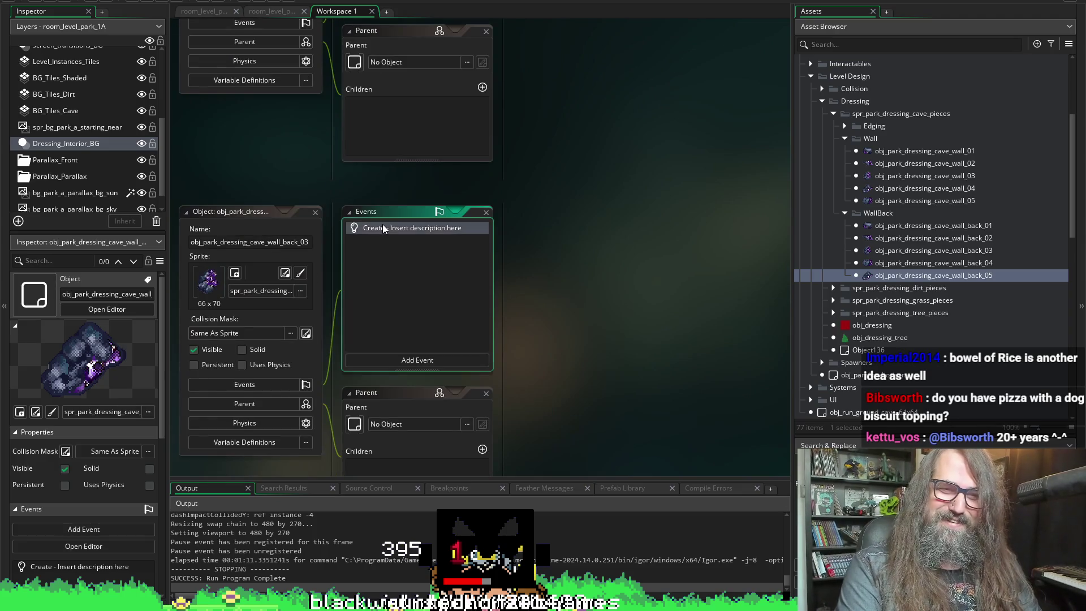
key("Delete")
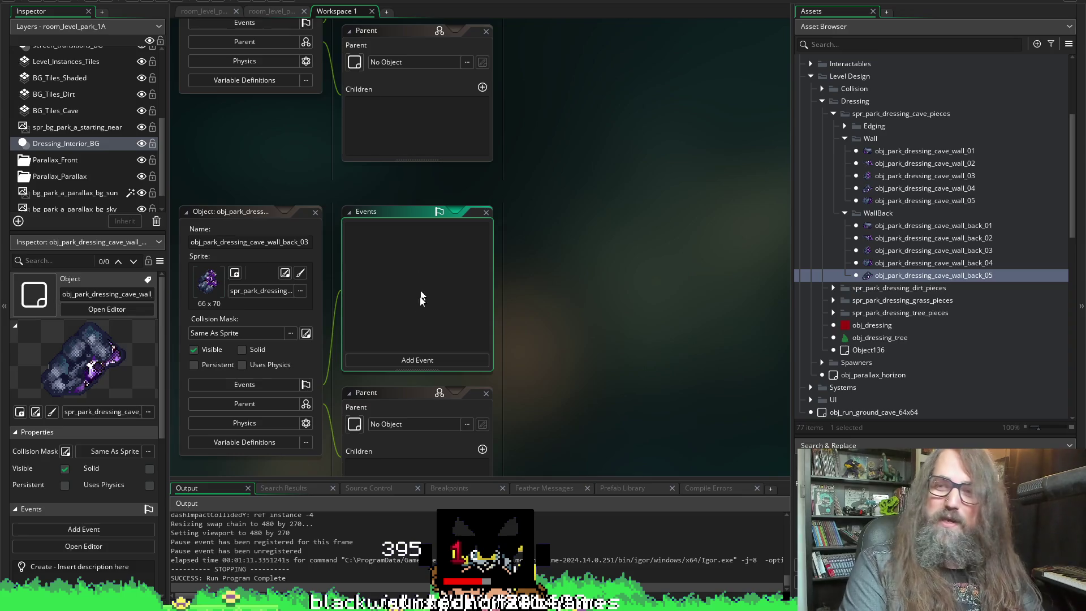
- Delete the Create event of obj_park_dressing_cave_wall_back_05
scroll(422, 292, "down", 3)
scroll(404, 439, "down", 4)
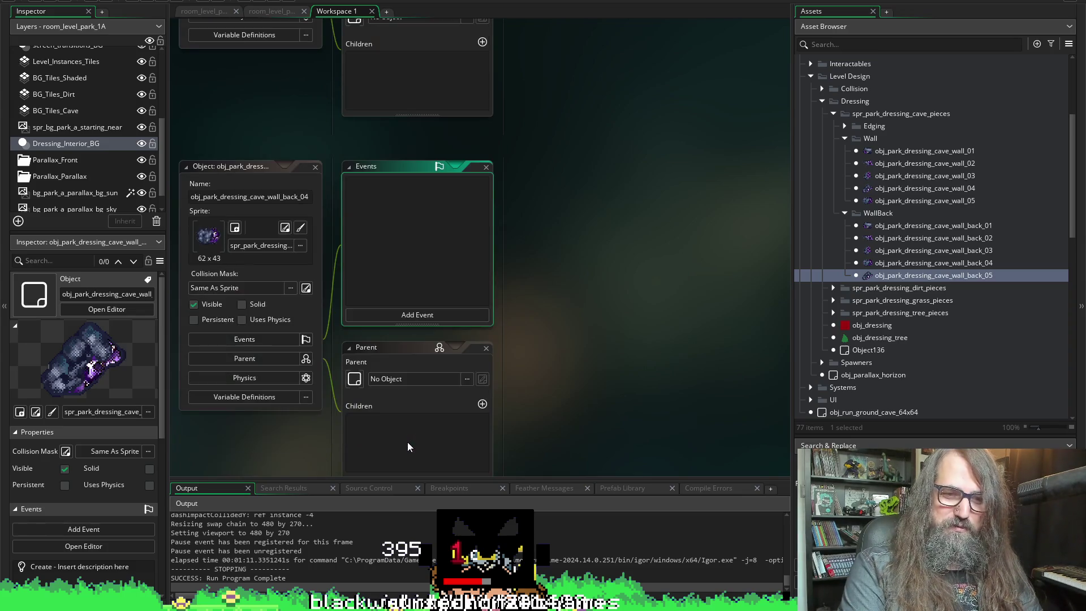
scroll(375, 357, "down", 4)
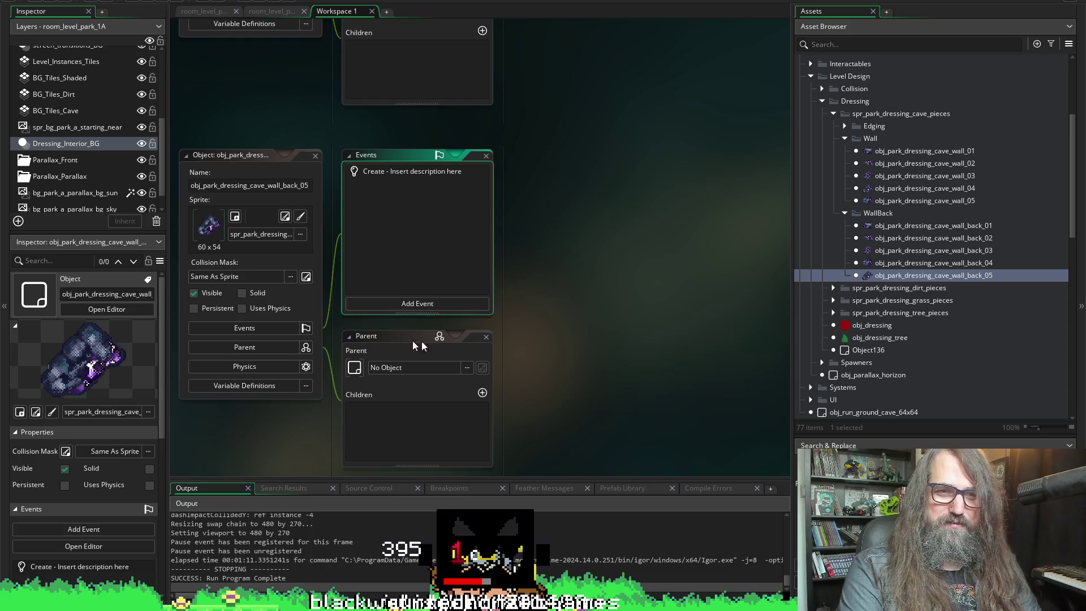
left_click(394, 176)
key("Delete")
scroll(341, 305, "down", 4)
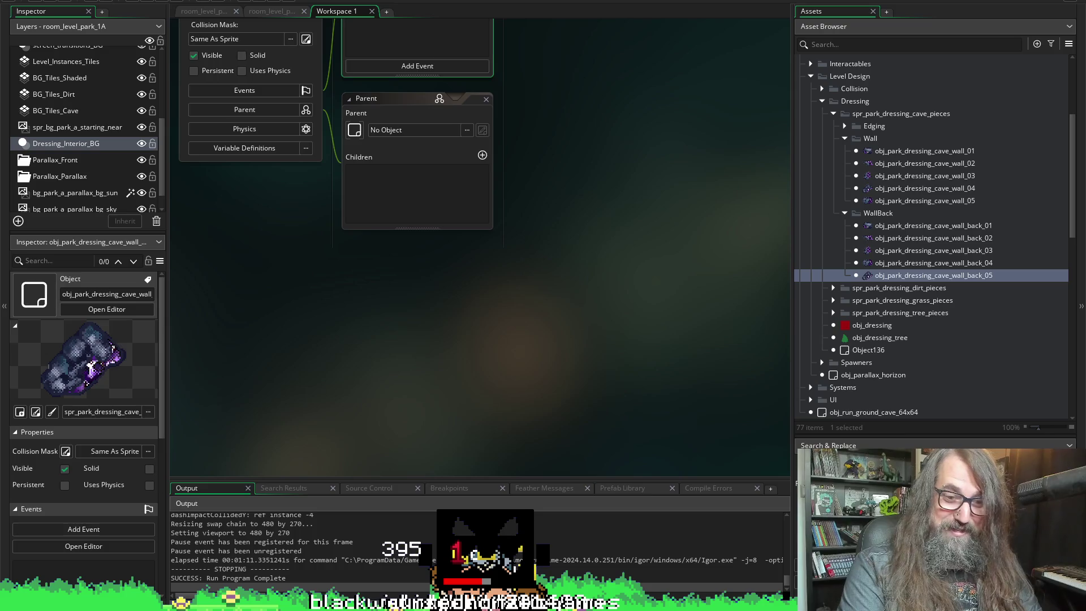
- In TODO_Marduk.txt, add a new line after 210 reading '--- pizza with dog biscuits on to'
key("alt+Tab")
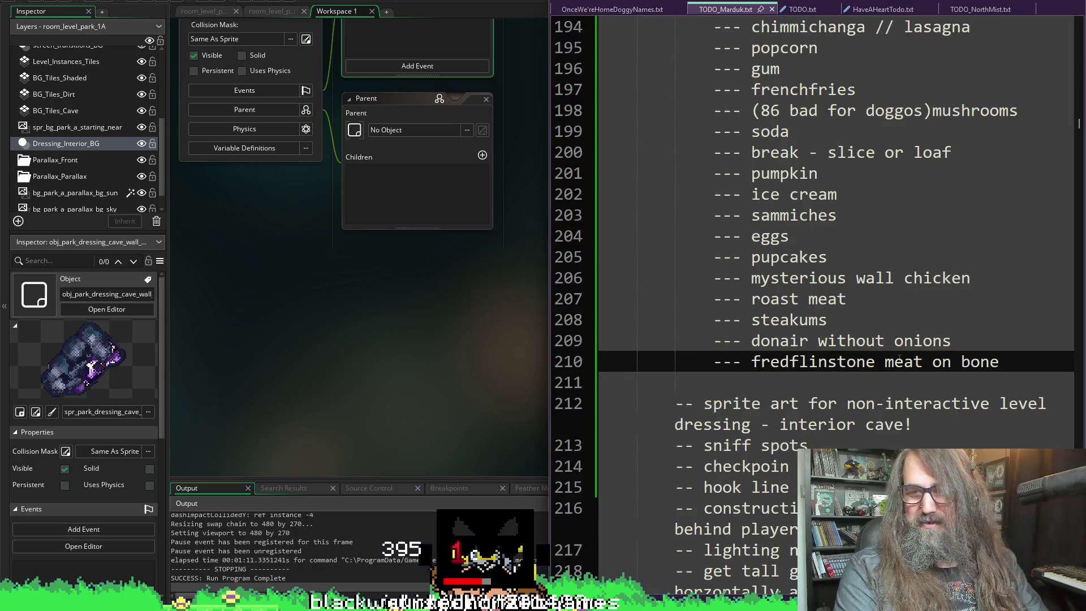
key("Return")
type("--")
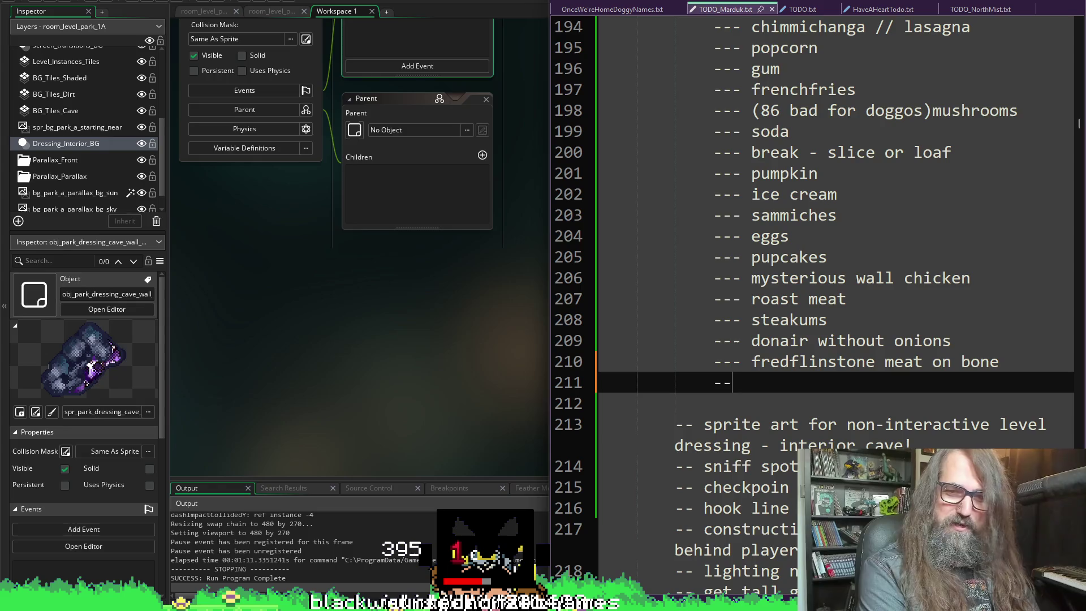
type("- pizz")
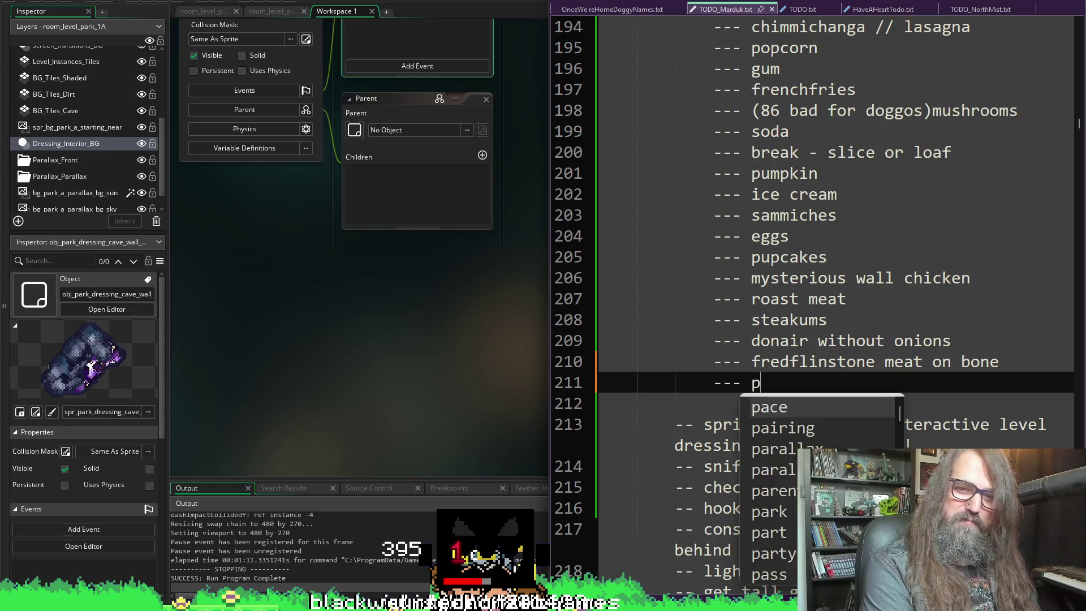
key("BackSpace")
type("a with dob")
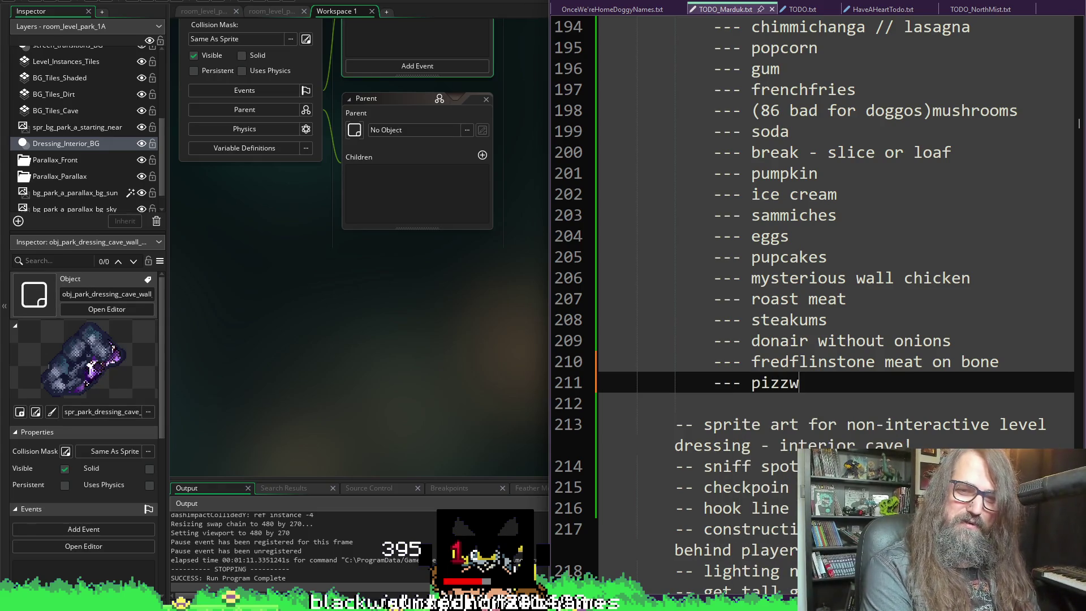
key("BackSpace")
type("g")
key("BackSpace")
type("g bul")
key("BackSpace")
type("s")
key("BackSpace")
type("is")
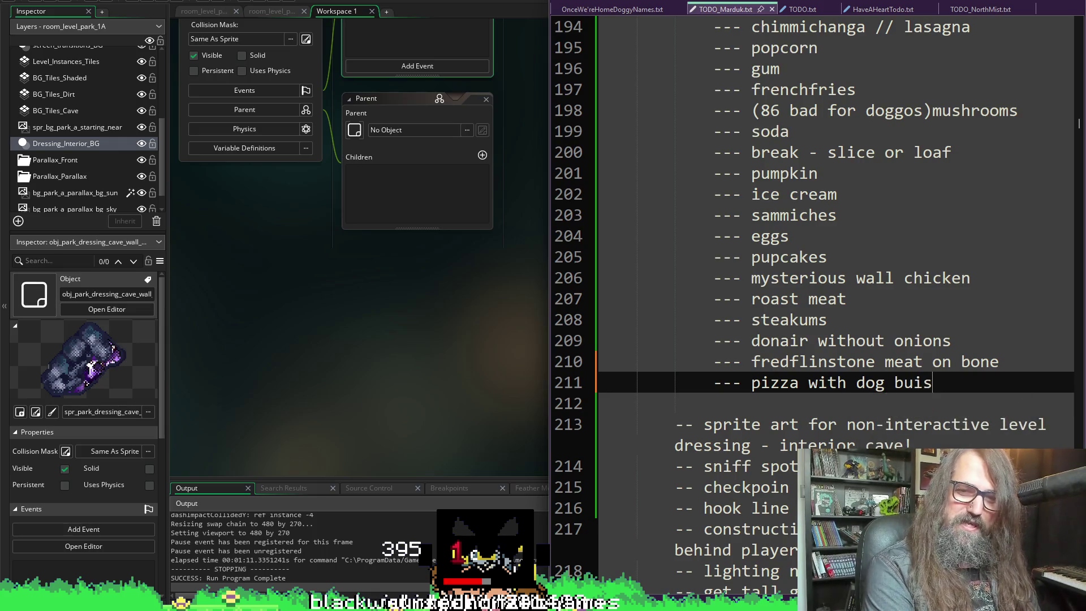
key("BackSpace")
key("BackSpace")
key("BackSpace")
type("isu")
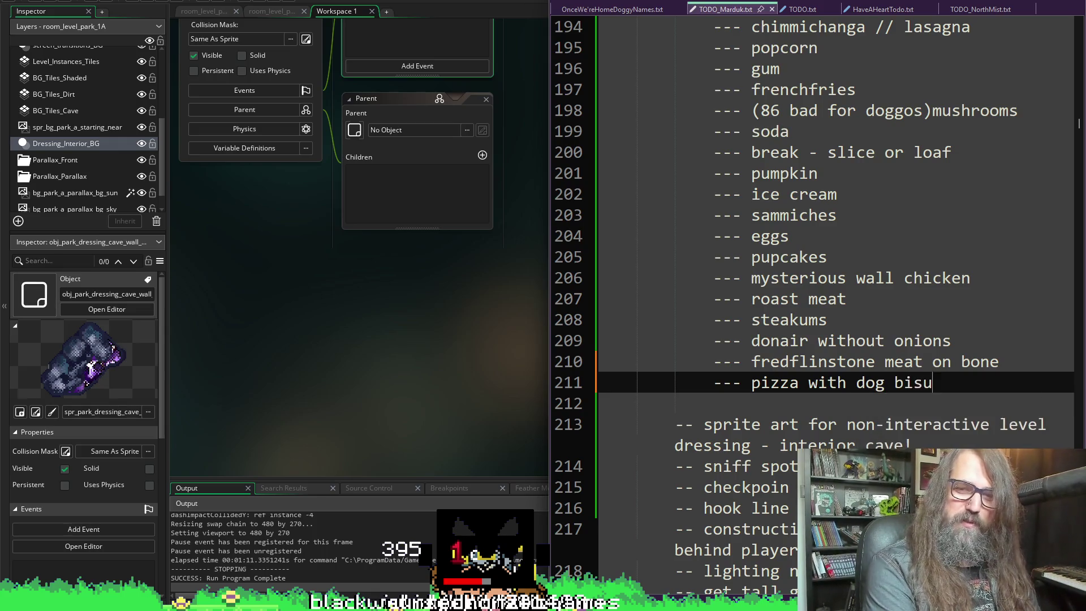
key("BackSpace")
type("c")
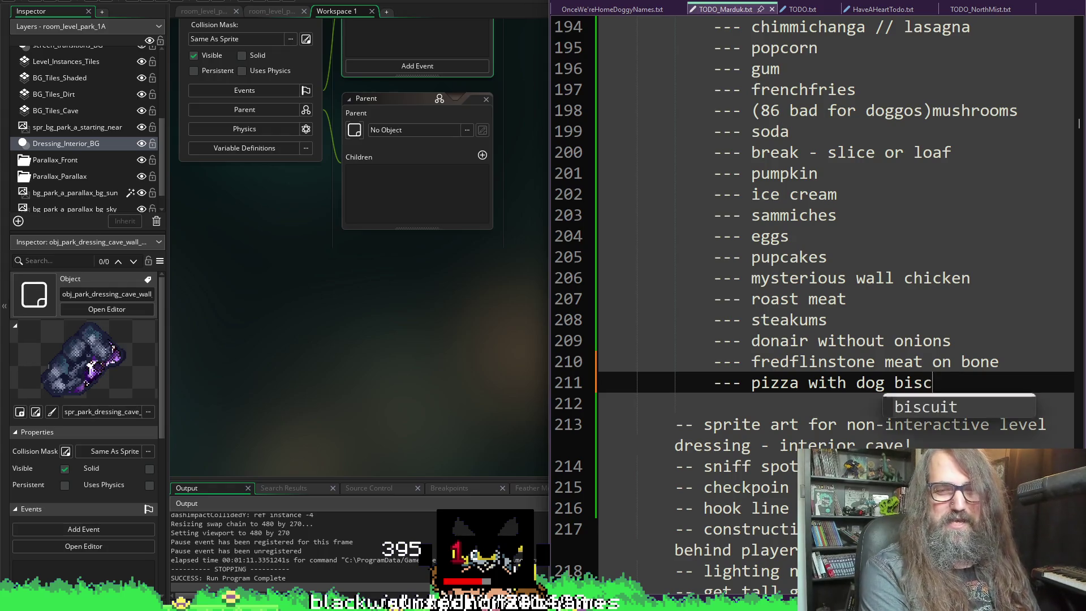
type("uits on to")
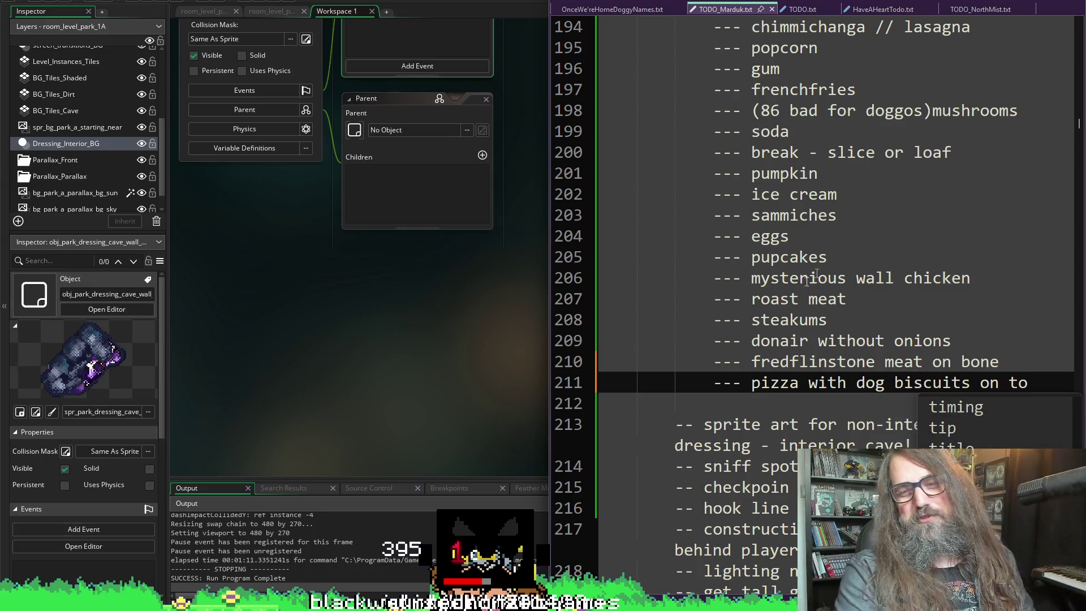
- Place the cursor on empty line 212, then bring GameMaker back to the front
left_click(792, 402)
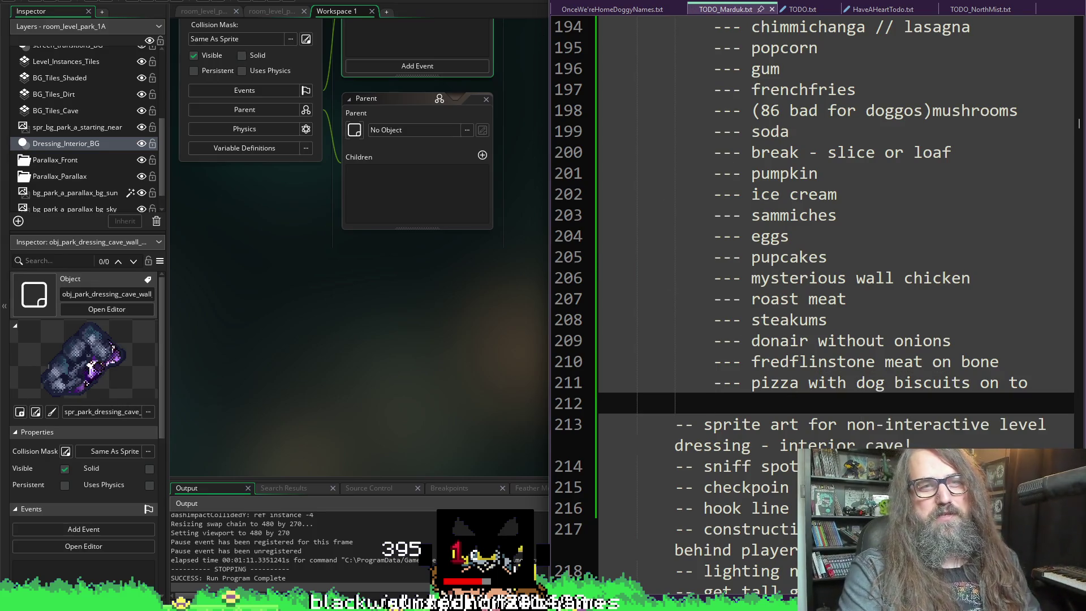
left_click(515, 269)
scroll(514, 255, "up", 3)
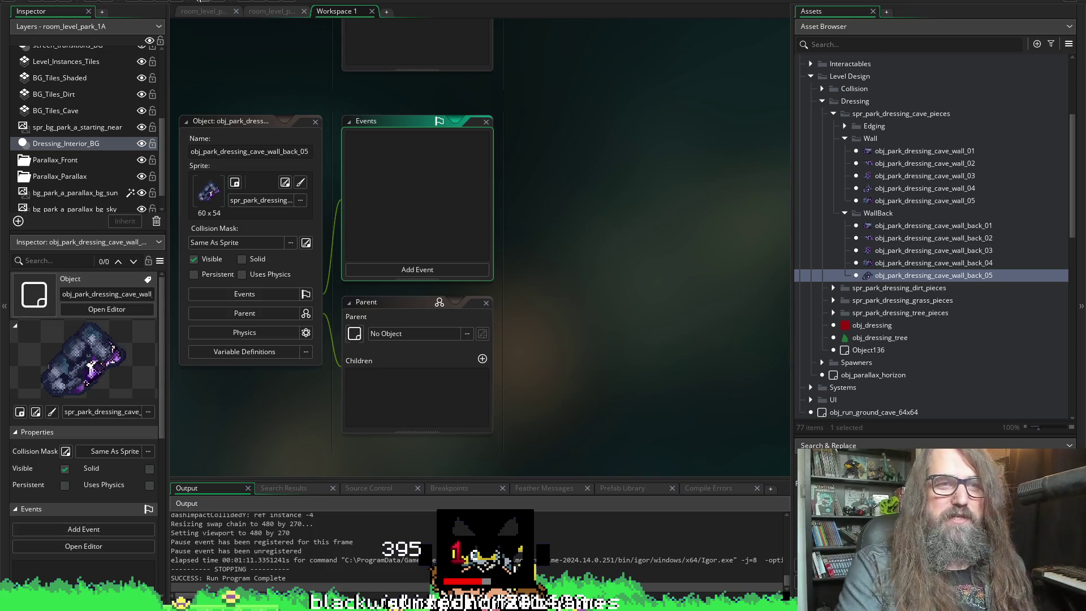
- View the cake frame (frame 7) of spr_food up close, then return to TODO_Marduk.txt
scroll(656, 292, "up", 3)
scroll(656, 292, "up", 3)
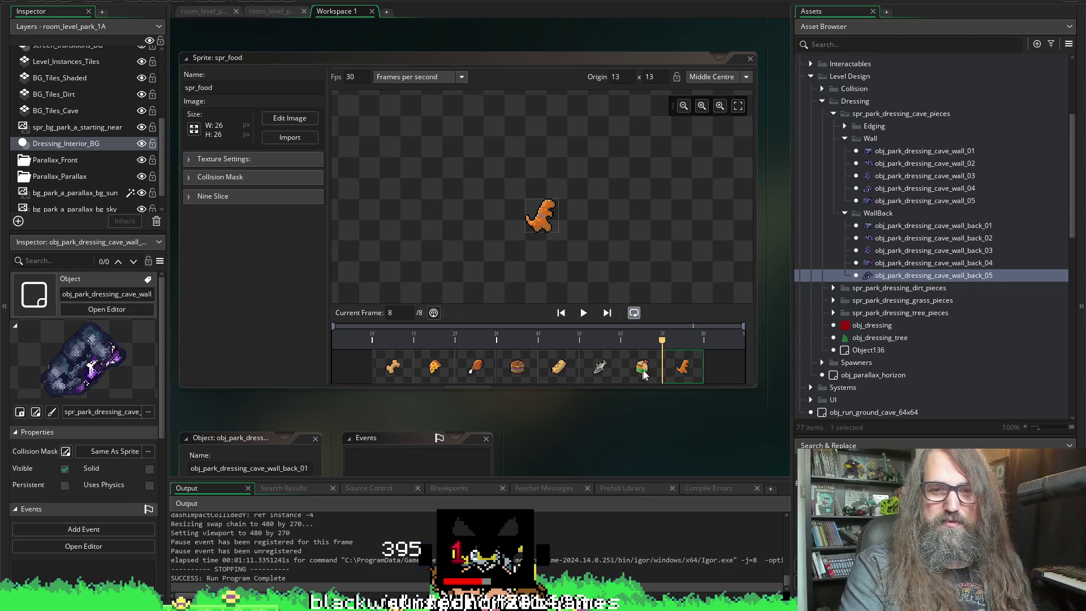
left_click(643, 372)
scroll(546, 208, "up", 5)
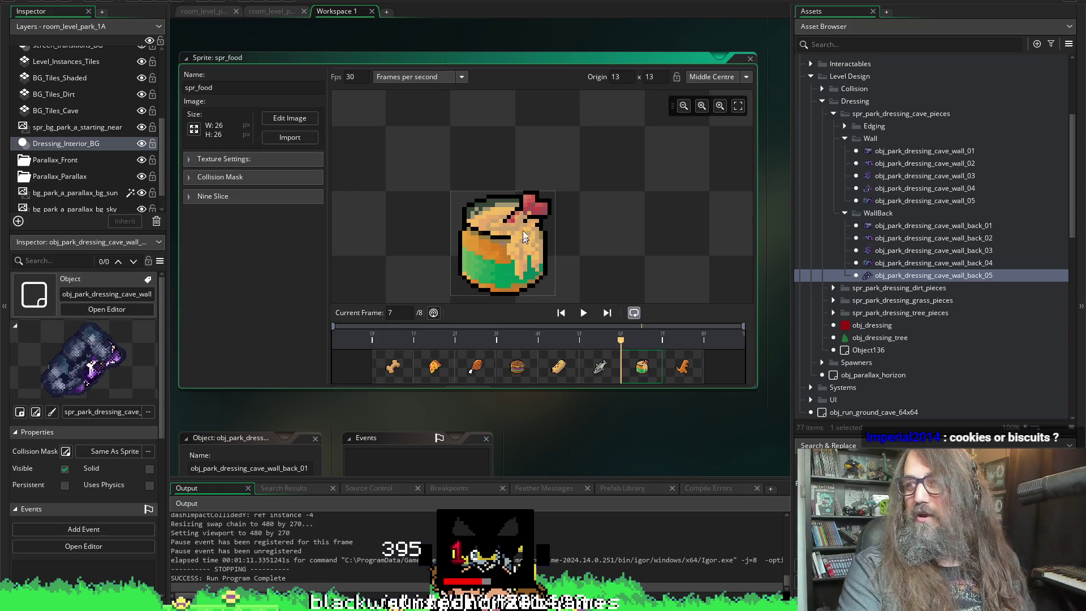
scroll(571, 232, "up", 1)
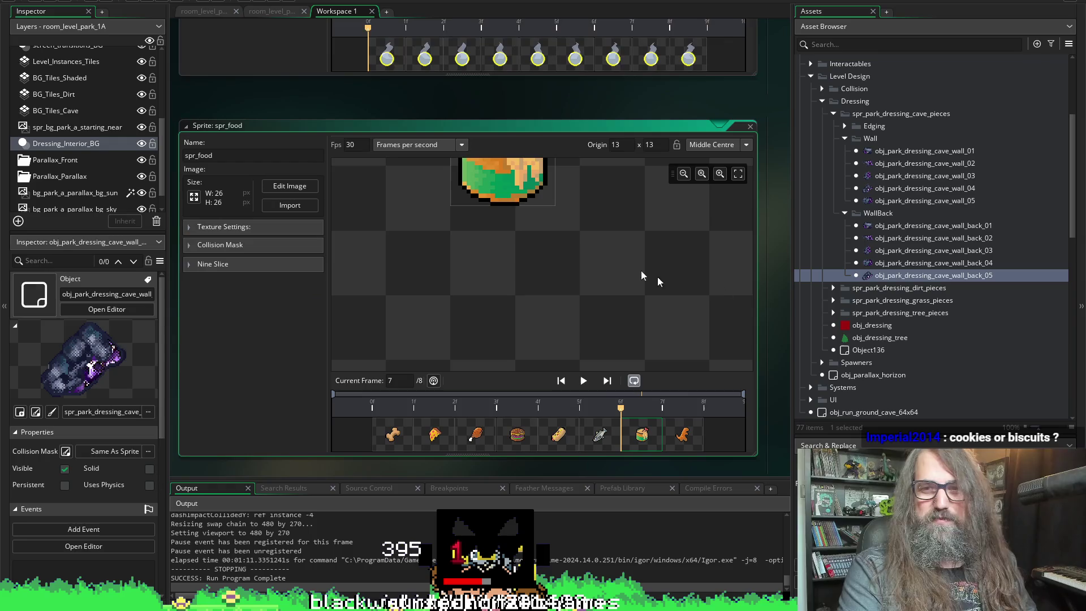
scroll(679, 340, "up", 5)
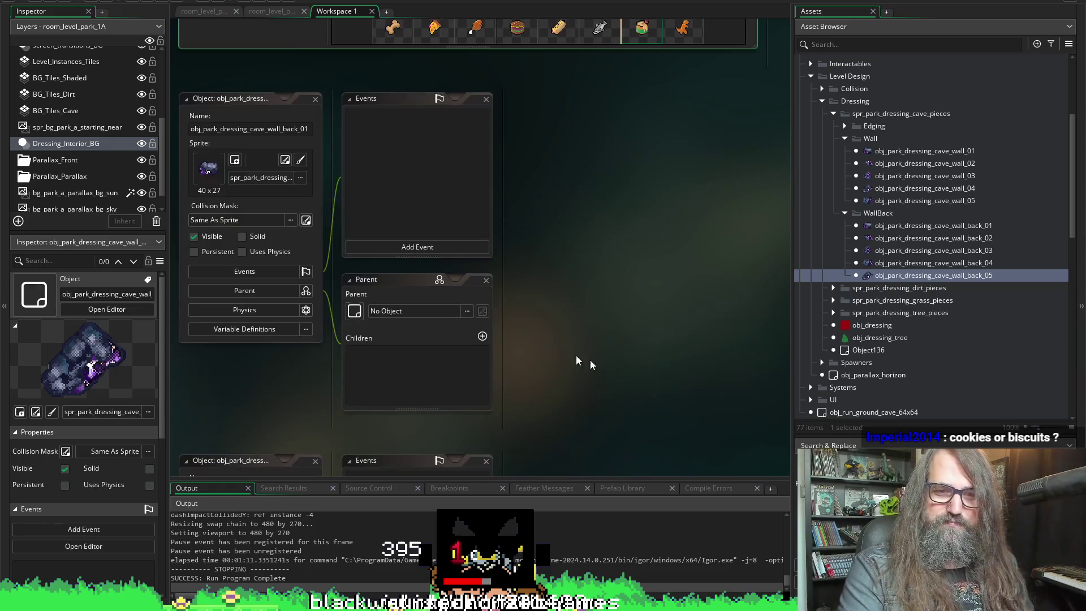
scroll(676, 250, "up", 2)
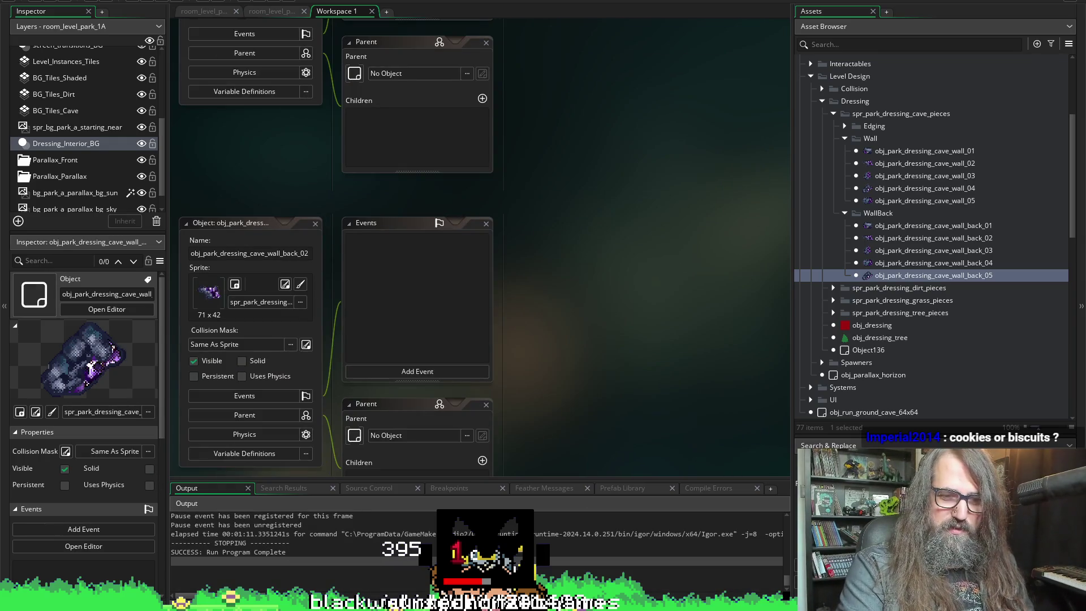
key("alt+Tab")
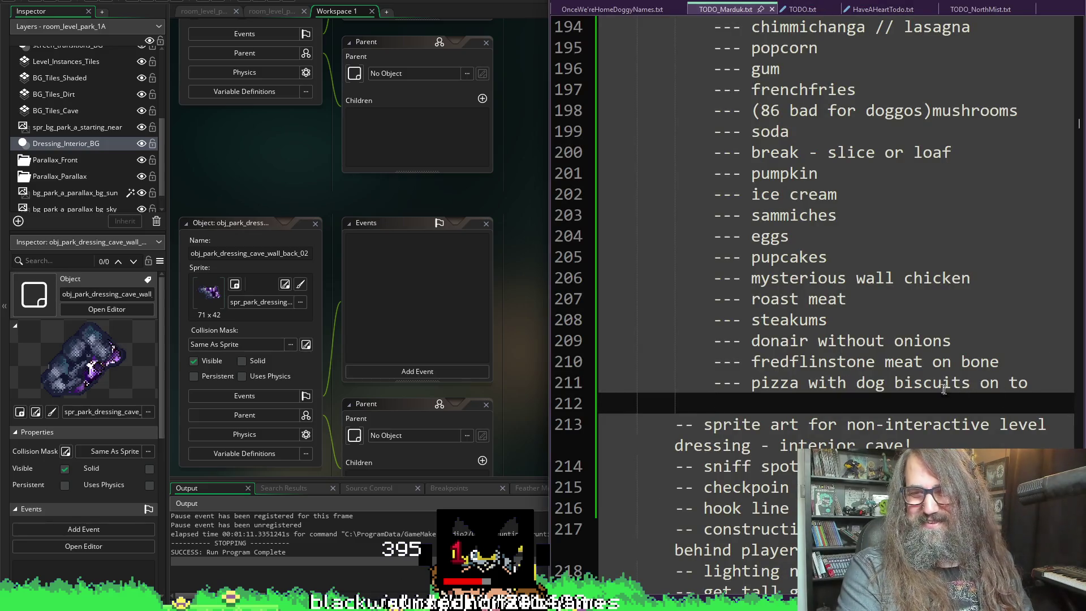
- Replace 'on to' at the end of line 211 with 'and/biscuit'
left_click_drag(982, 379, 1033, 379)
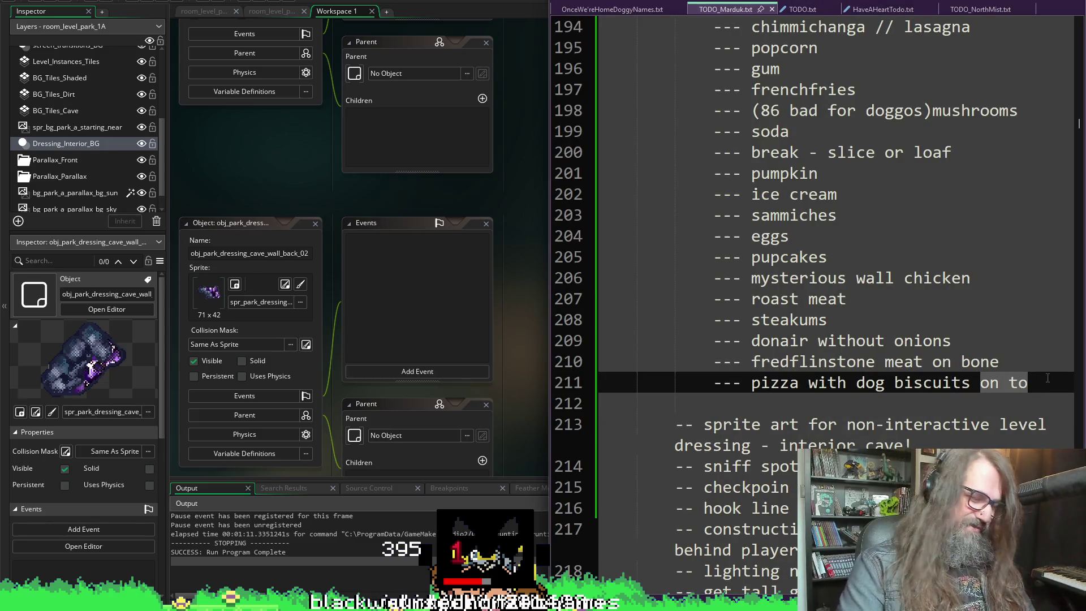
type("ad/or")
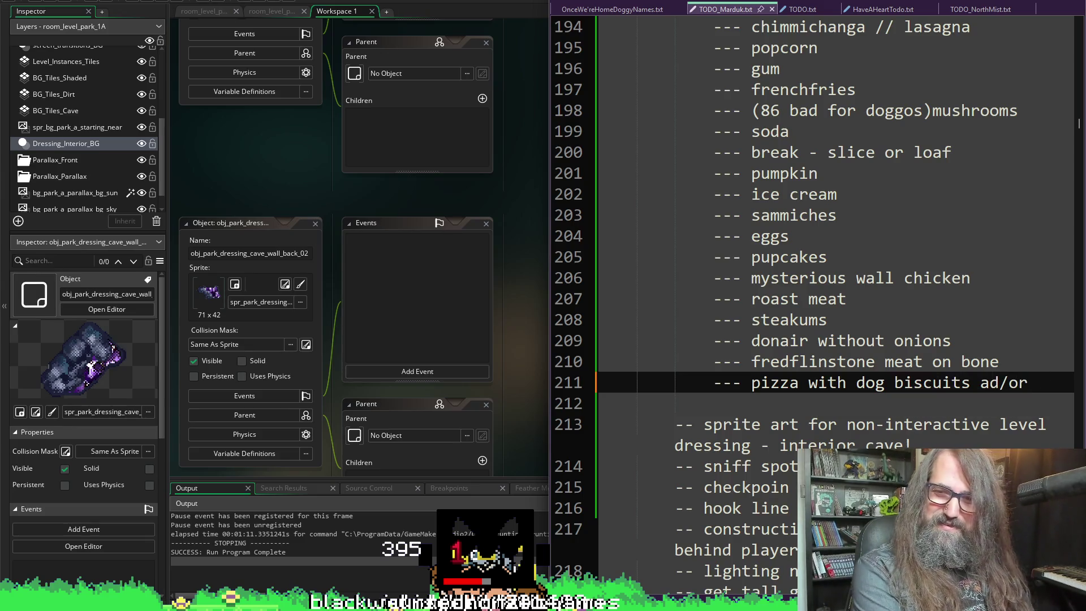
key("Left")
key("Left")
key("Left")
type("n")
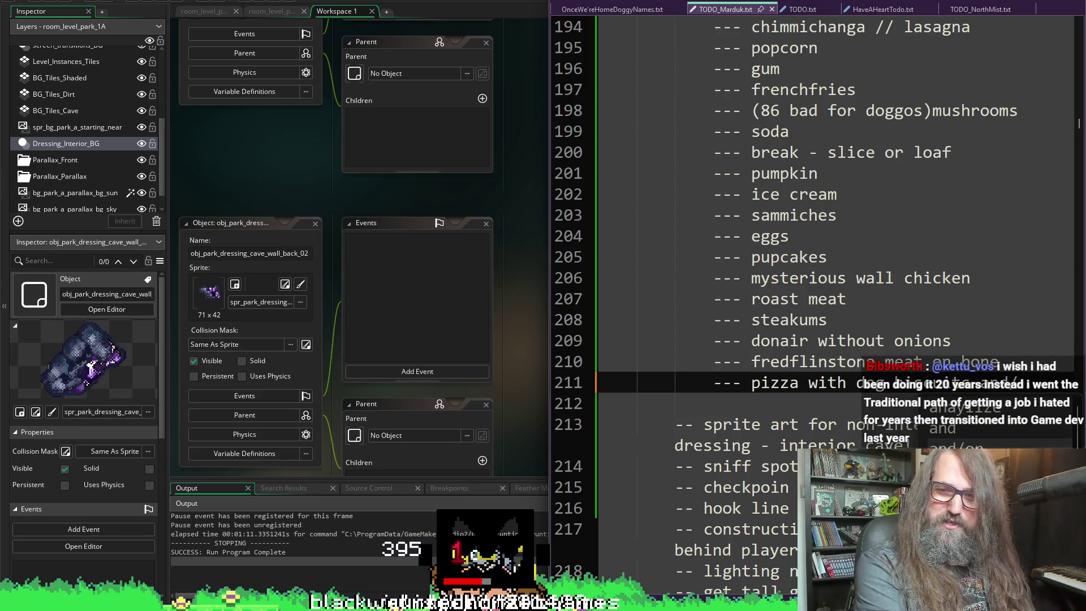
key("Escape")
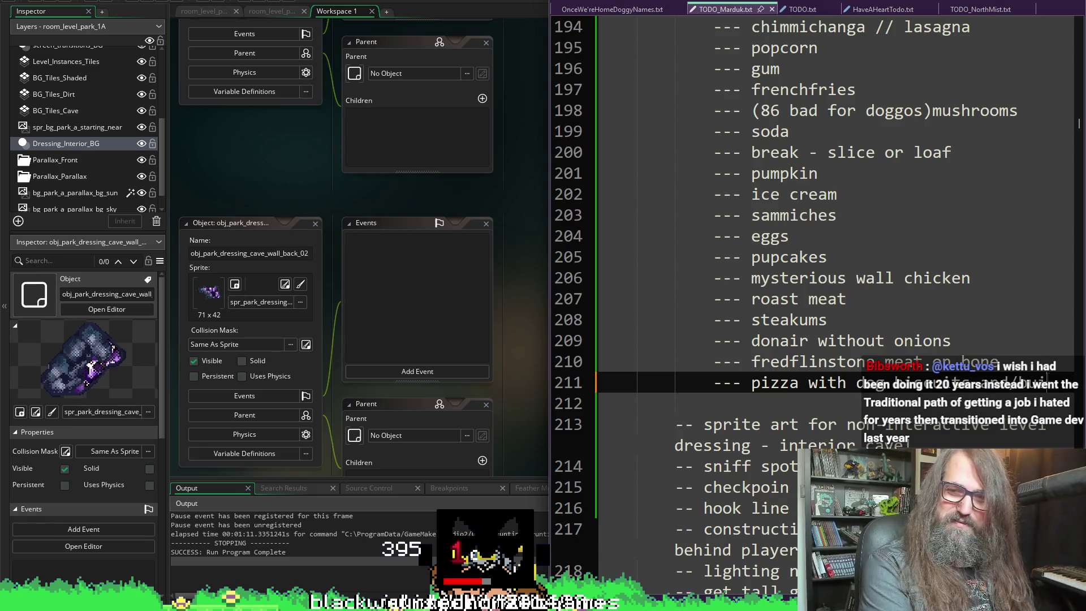
type("uits")
key("BackSpace")
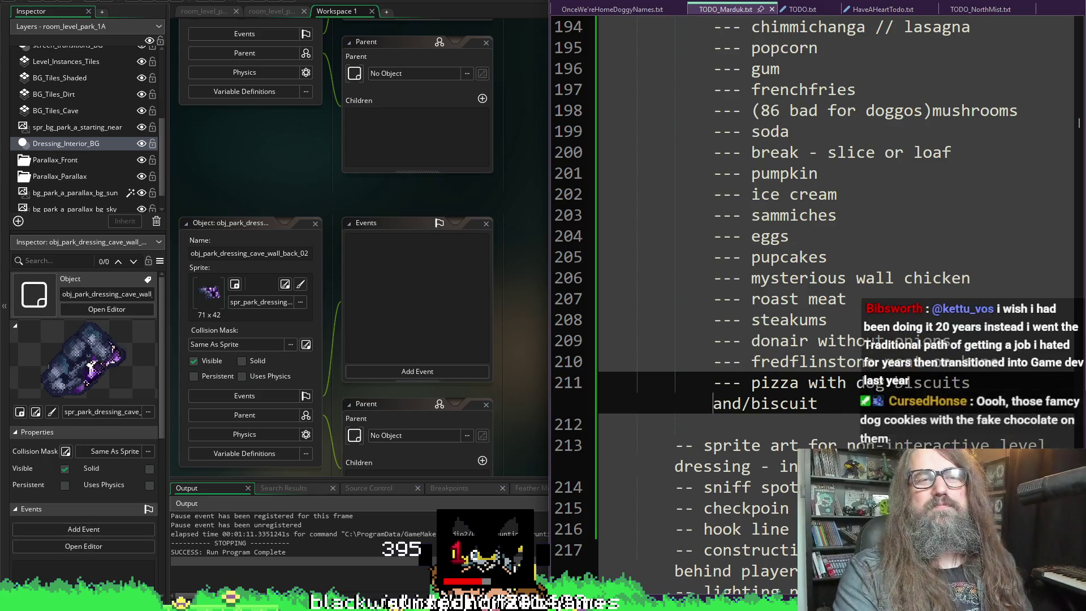
- Glance at GameMaker, then return to the TODO_Marduk.txt list
key("alt+Tab")
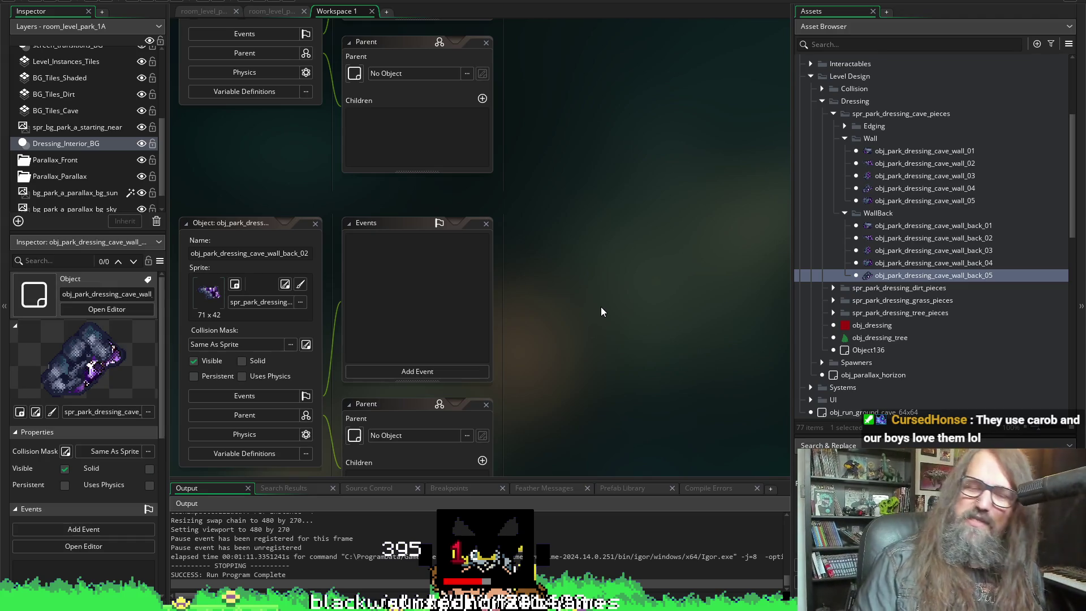
mouse_move(367, 604)
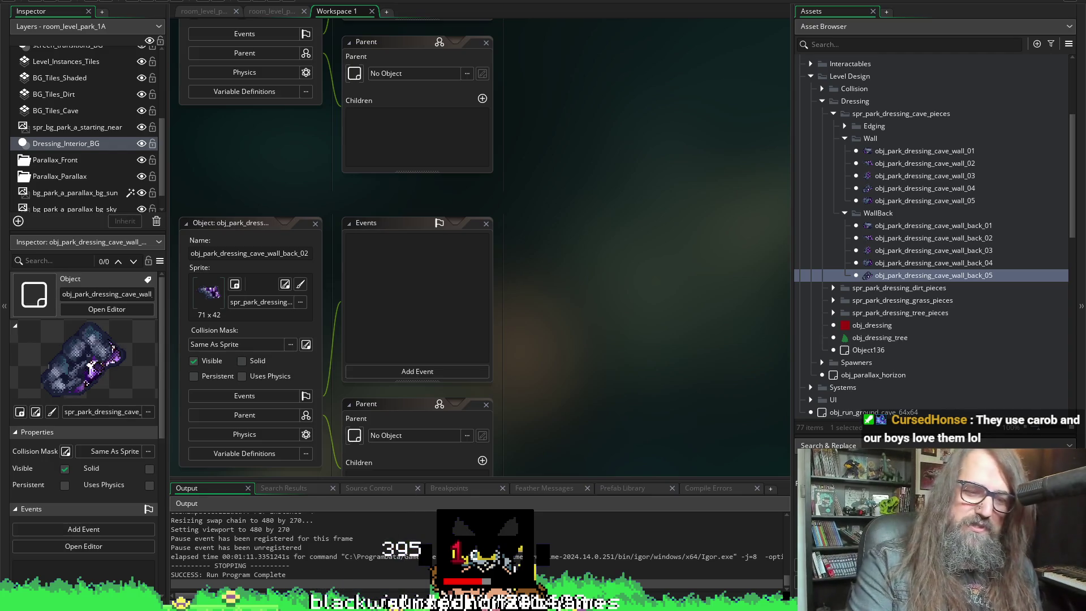
key("alt+Tab")
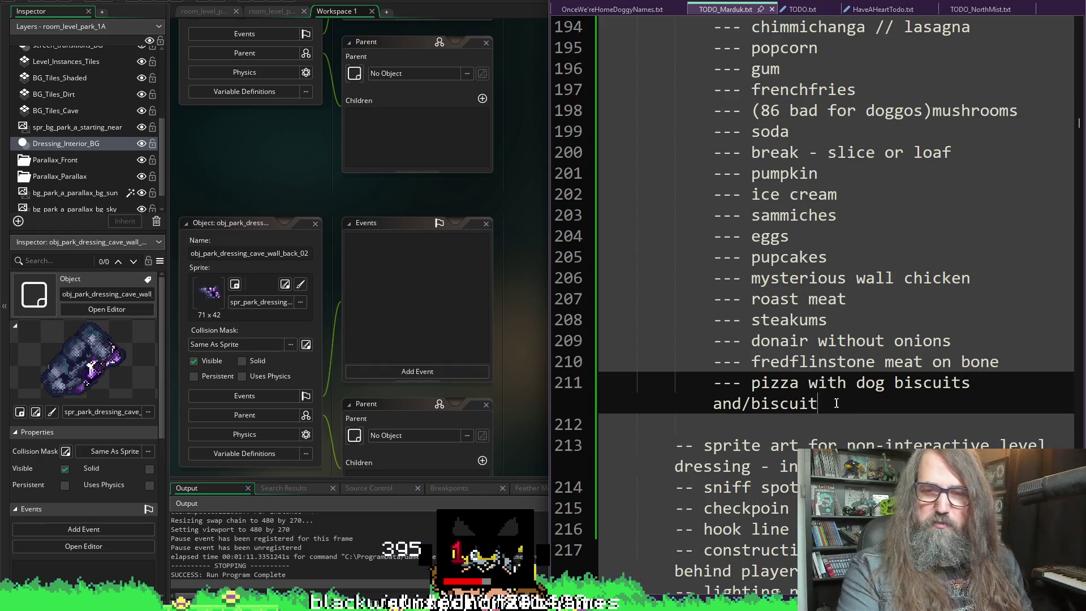
- Add '--- bowl of rice' below the pizza item and start an empty '---' item
key("Return")
type("--- bol")
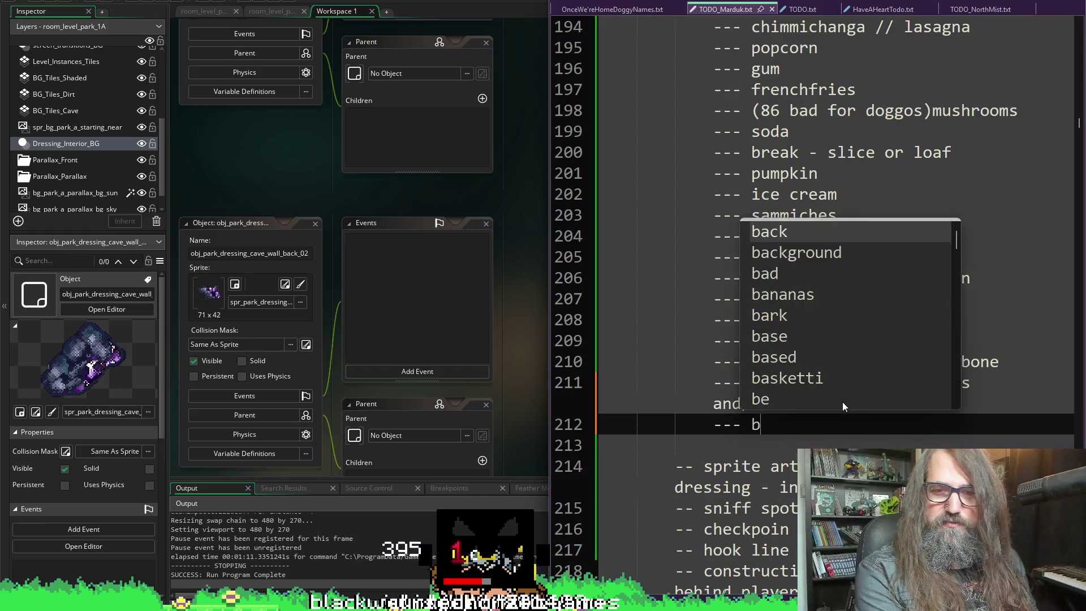
key("BackSpace")
type("wl")
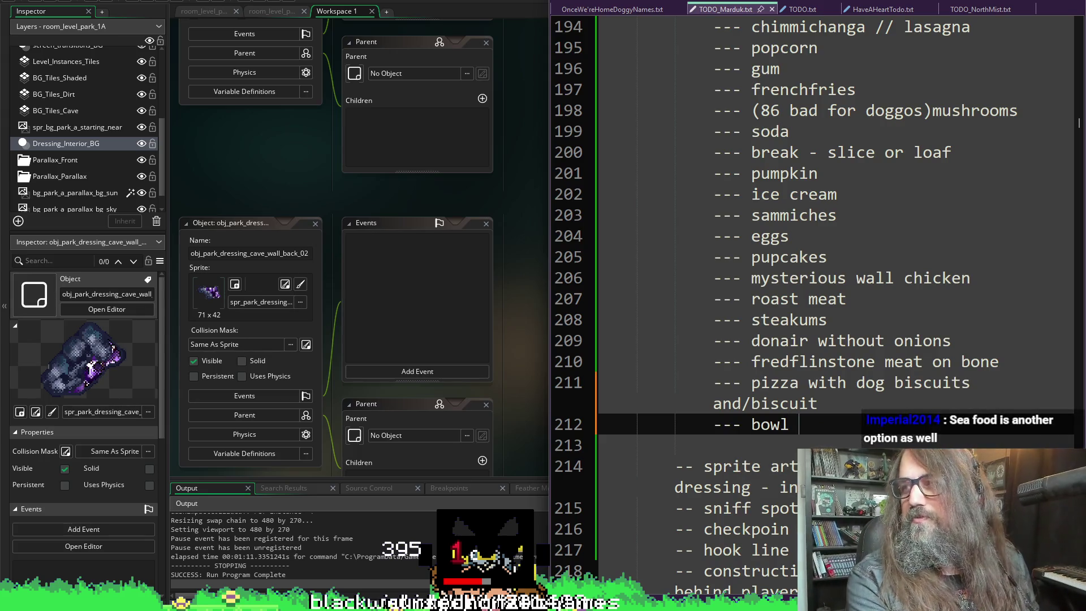
type(" of rice")
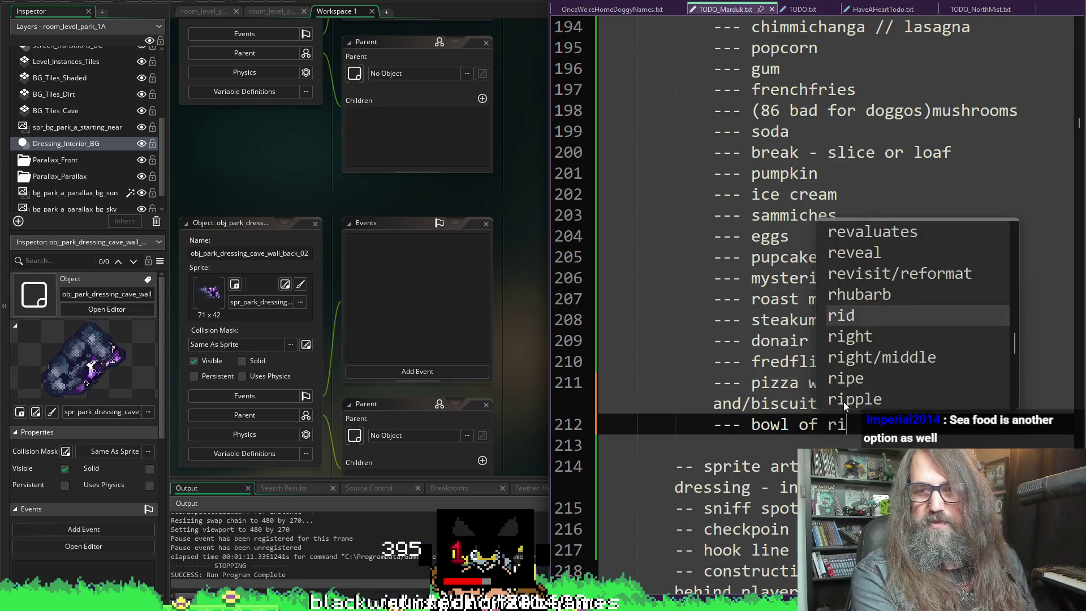
key("Return")
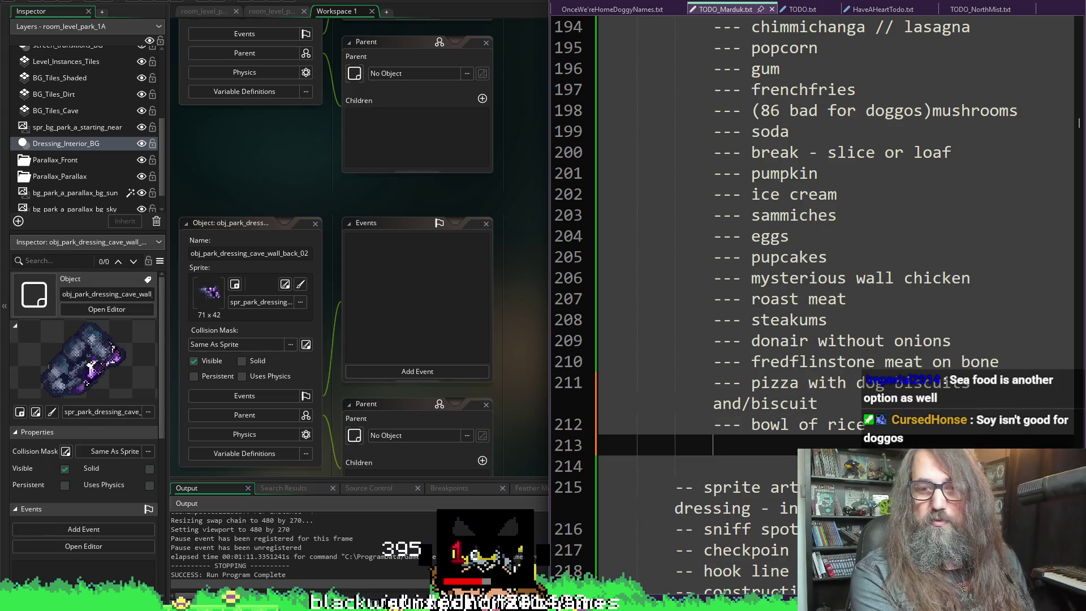
type("---")
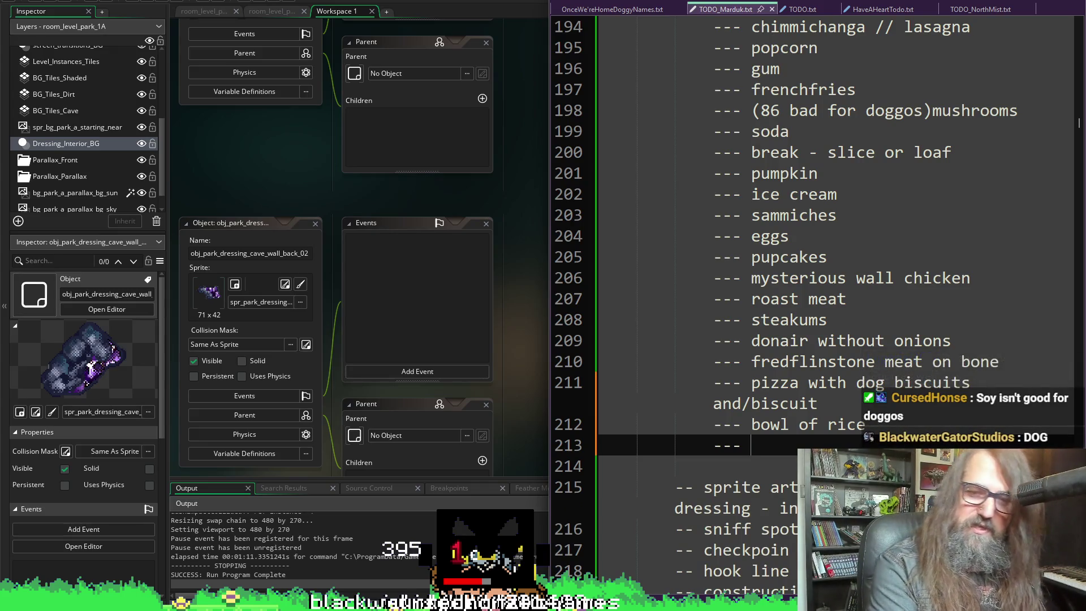
- Append '(no soy sauce)' to the bowl of rice item and save TODO_Marduk.txt
left_click(874, 424)
type("(no sauce")
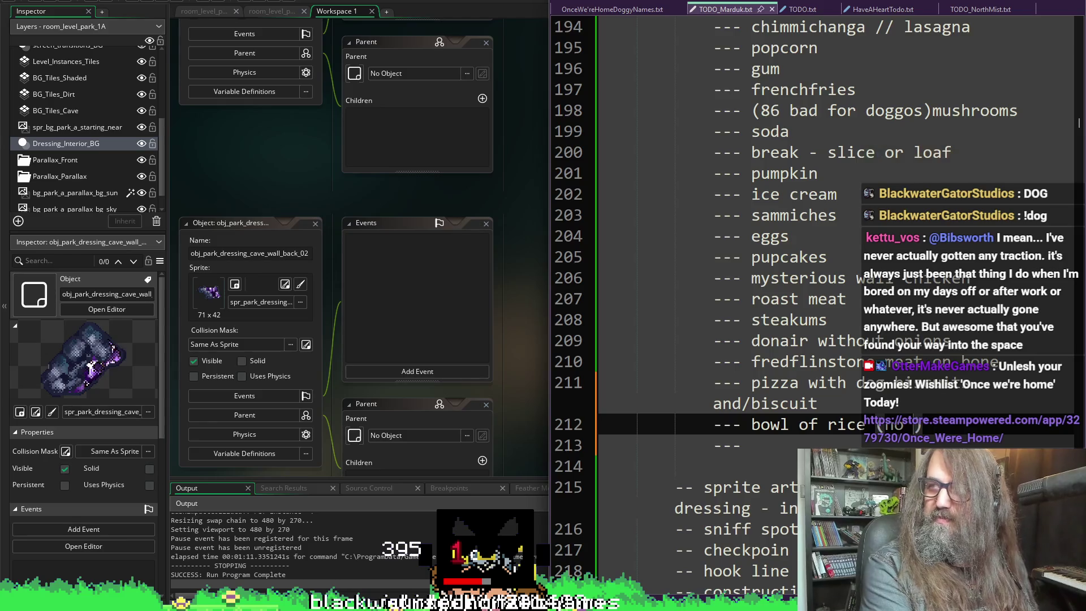
key("BackSpace")
key("BackSpace")
key("BackSpace")
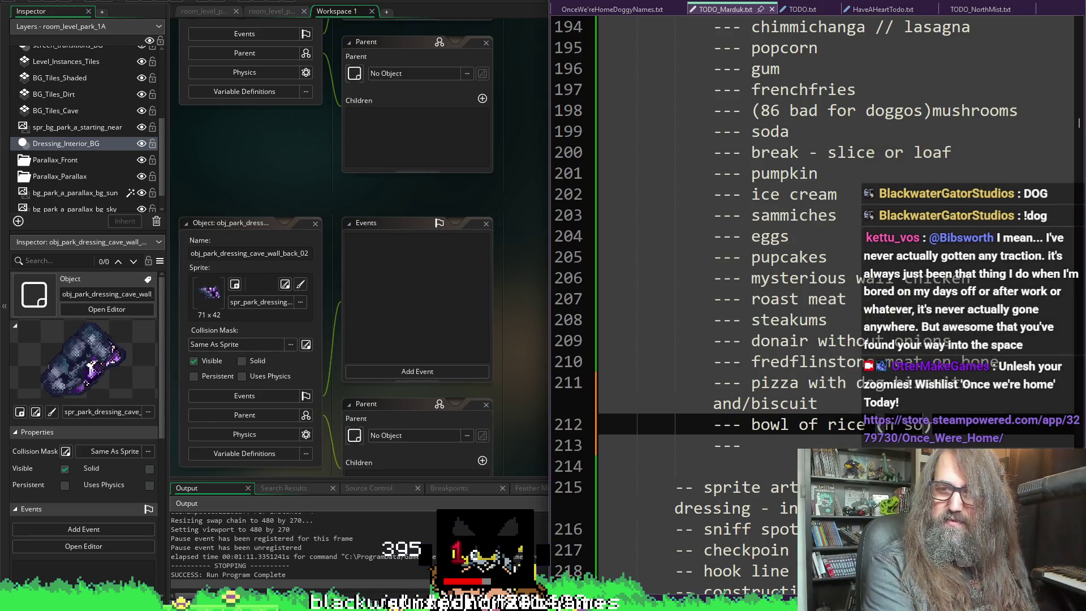
type("no soy")
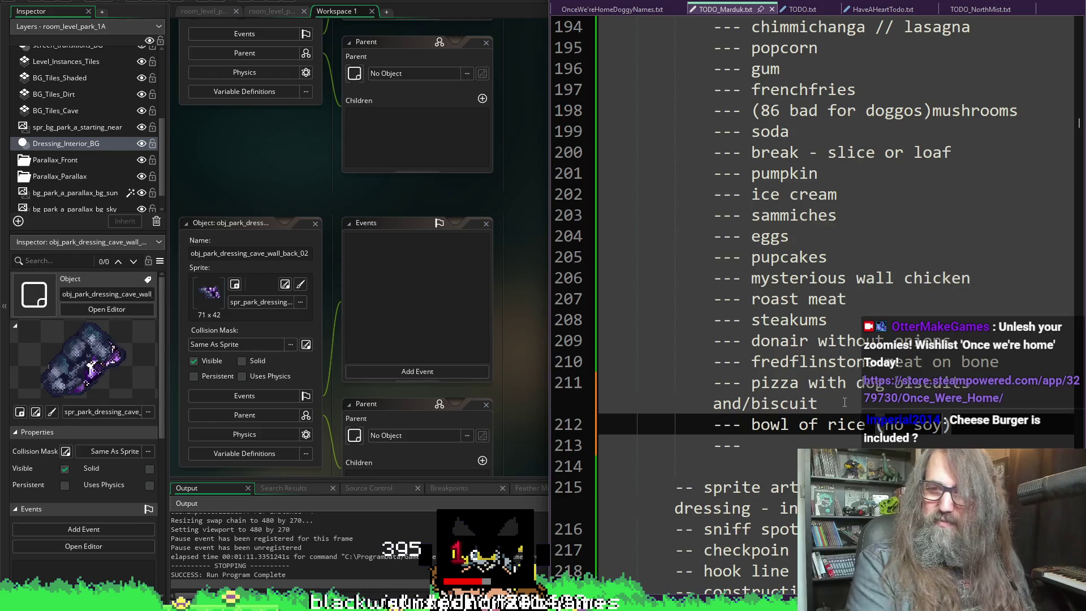
type("sauce")
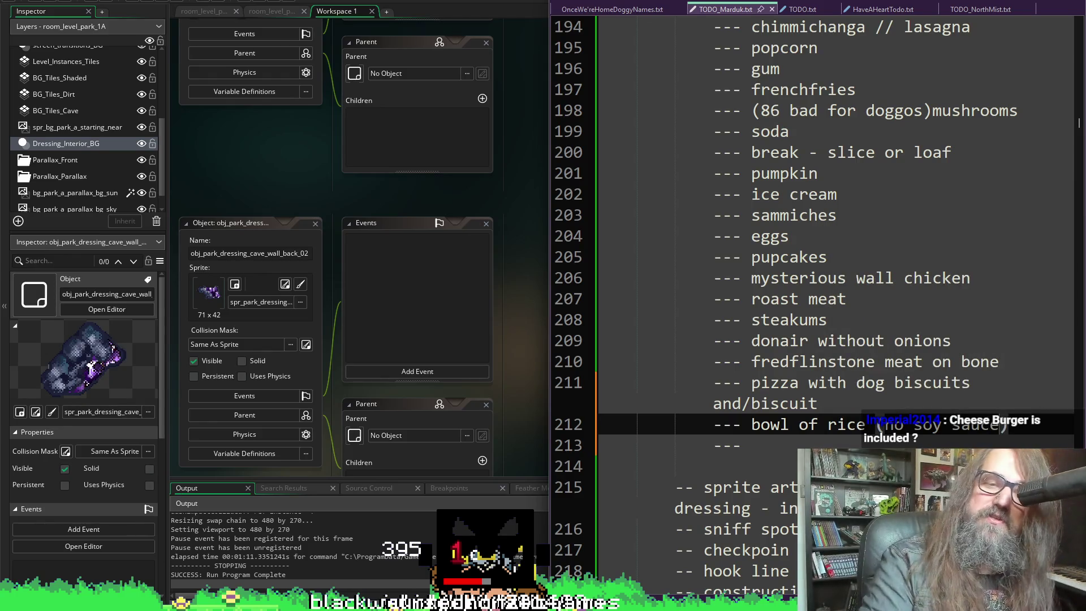
key("ctrl+s")
left_click(527, 135)
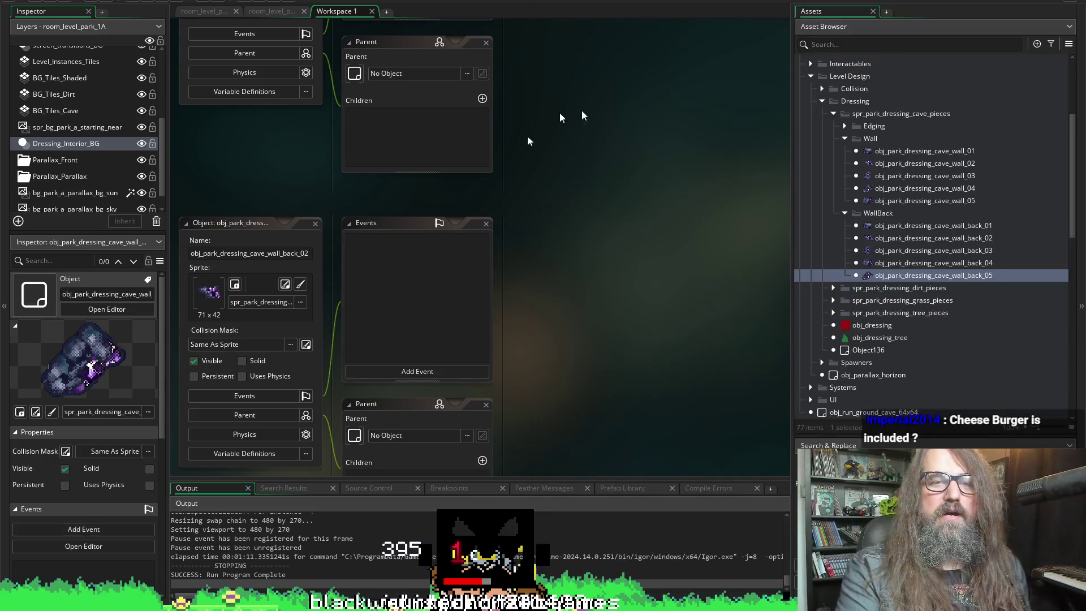
- Show spr_food's burger frame (4 of 8), then resume on the empty item in TODO_Marduk.txt
scroll(527, 134, "down", 3)
scroll(527, 135, "up", 5)
left_click(497, 311)
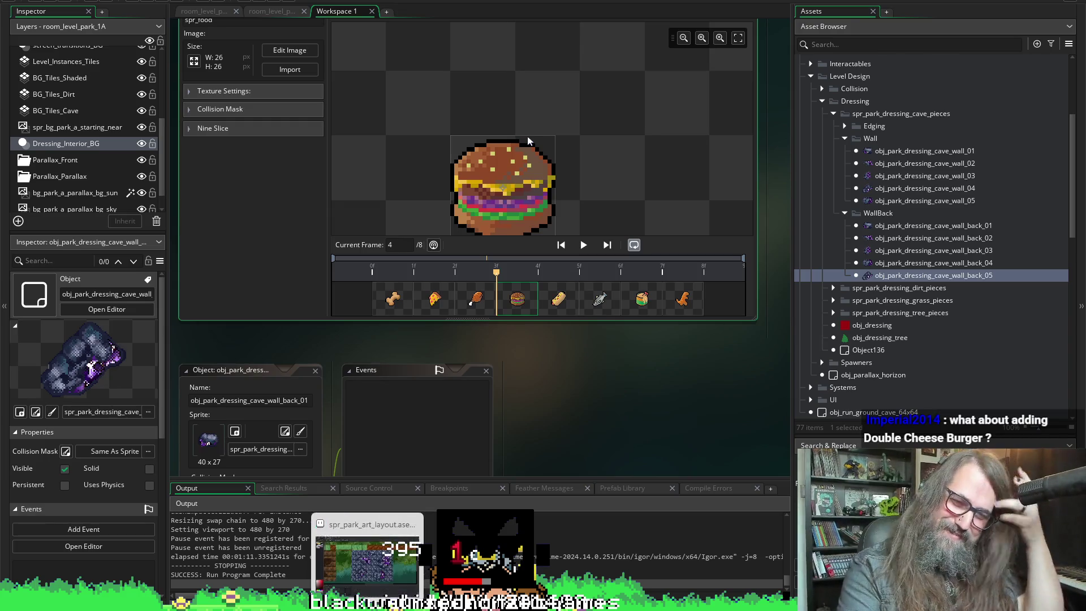
left_click(368, 599)
left_click(758, 437)
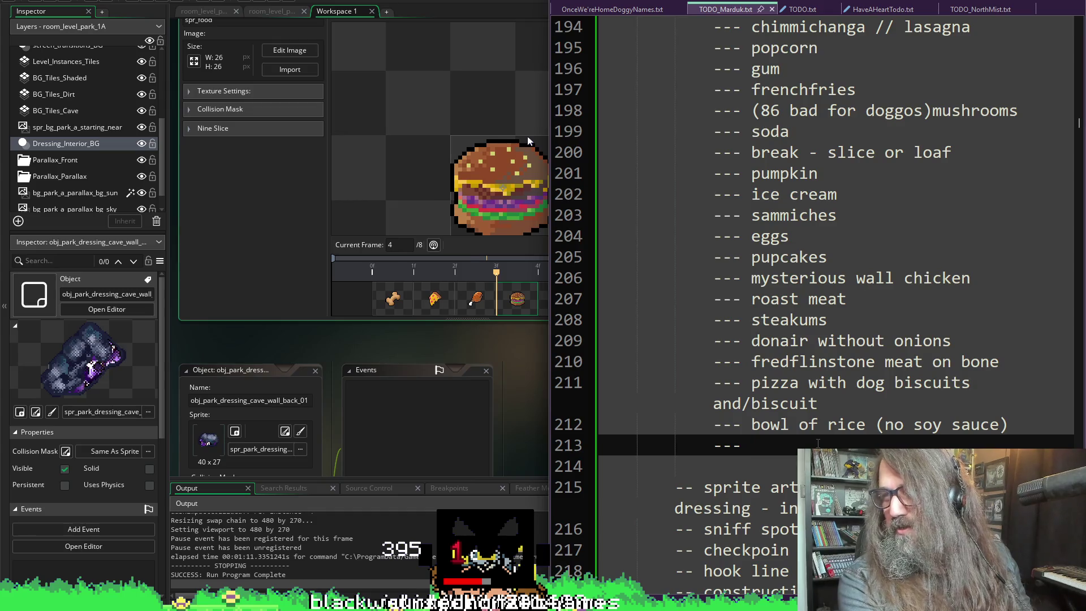
- Write 'double cheese borger' on line 213 and switch back to GameMaker
type("double ch")
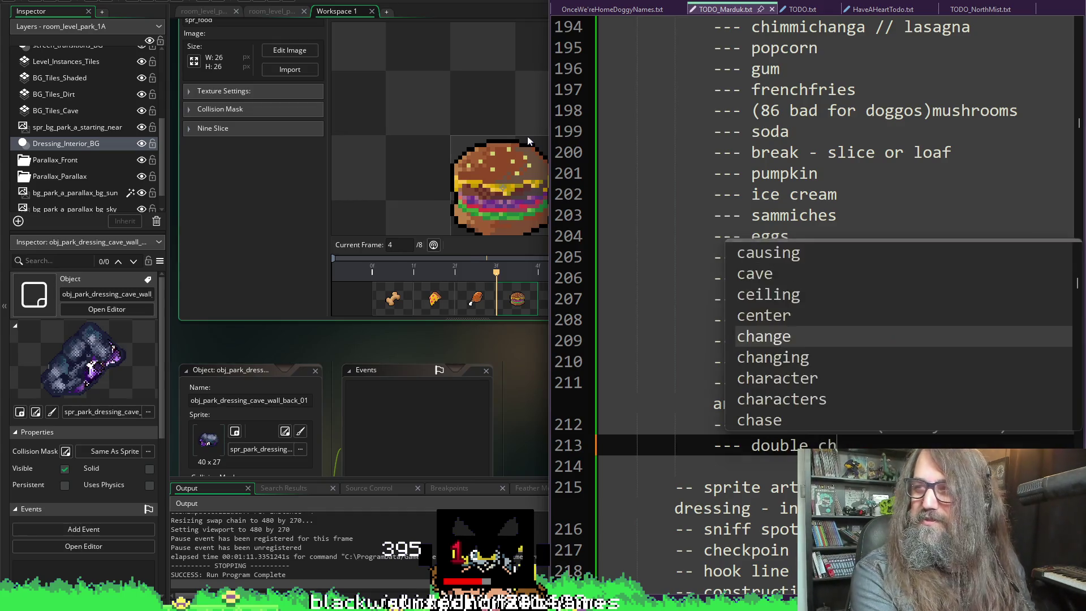
type("ees")
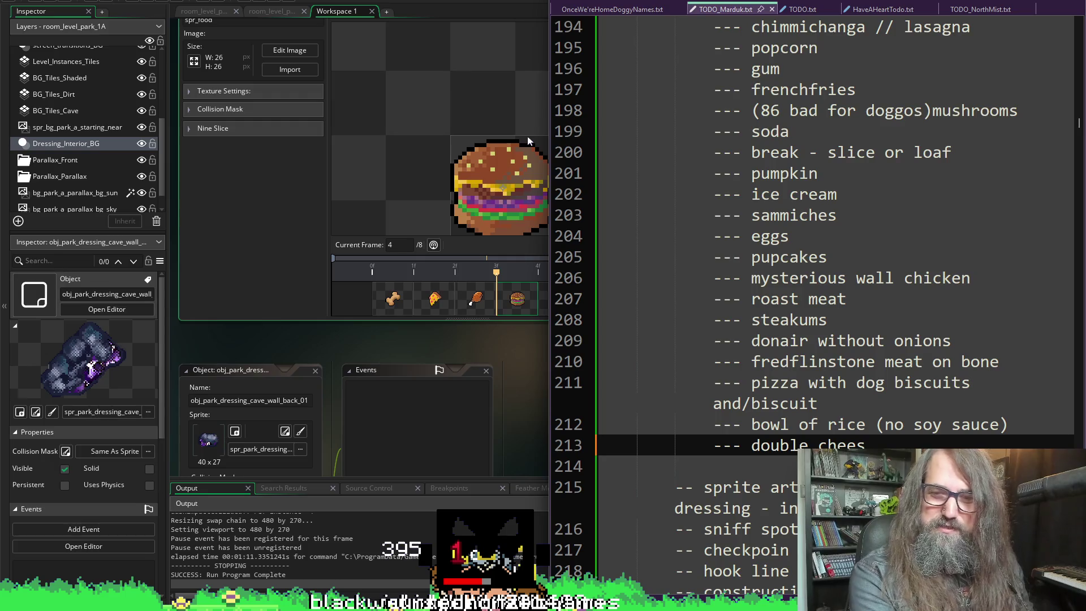
type("e bor")
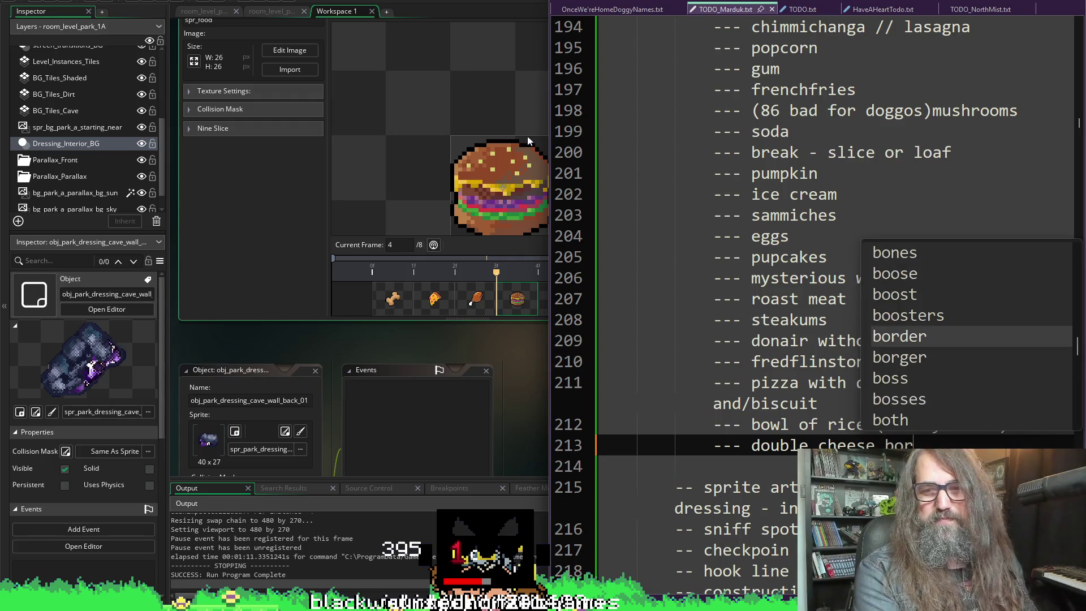
type("dger")
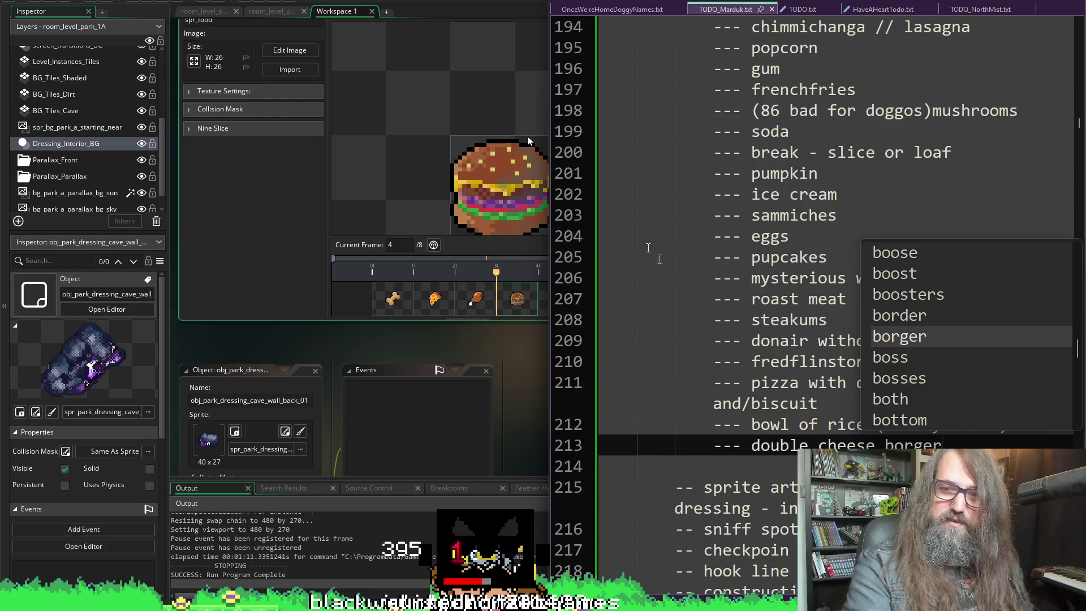
key("alt+Tab")
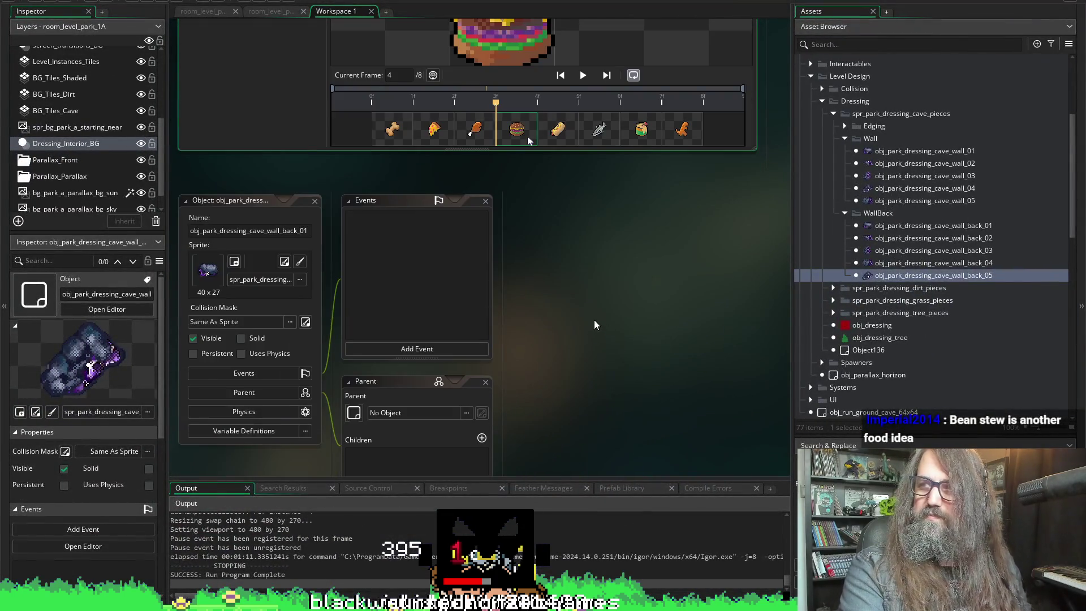
- Scroll through the wall_back_01–05 object editors, then switch to the room_level_park_1A room
scroll(594, 321, "down", 10)
scroll(510, 322, "down", 10)
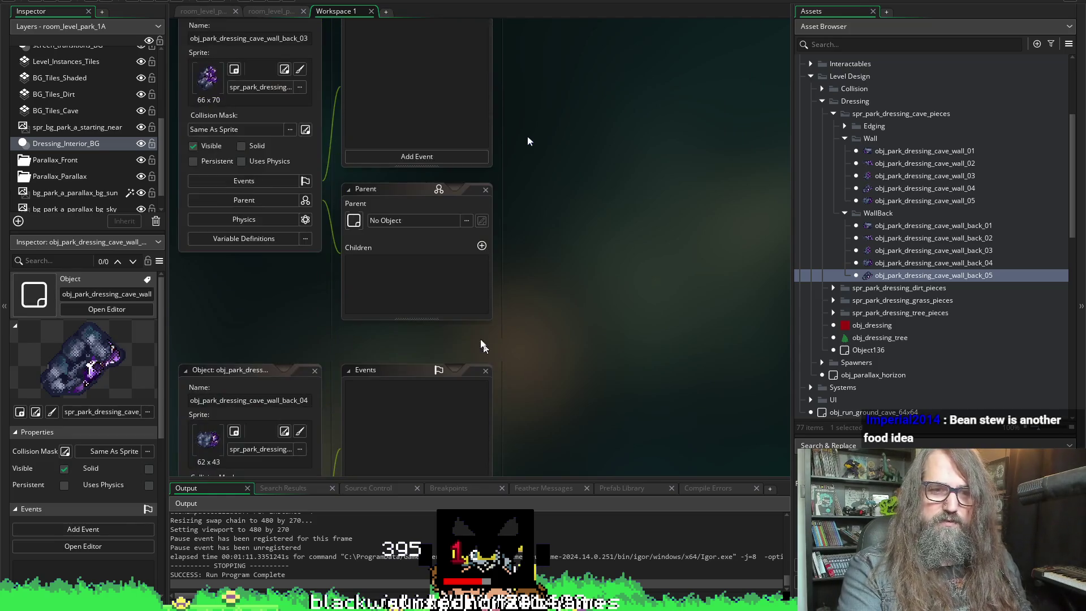
scroll(509, 339, "down", 6)
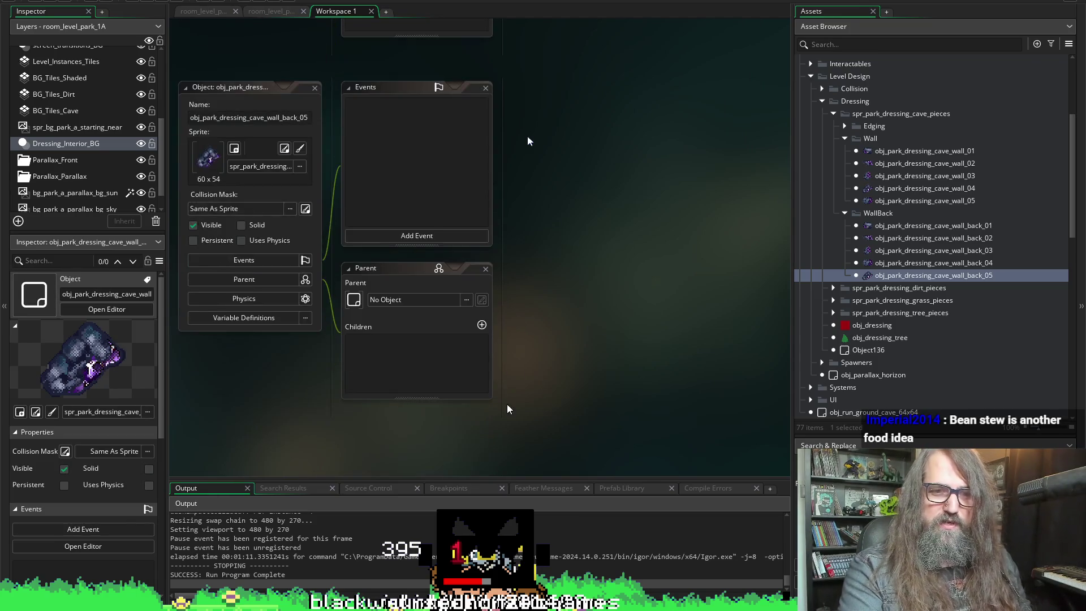
scroll(528, 329, "down", 5)
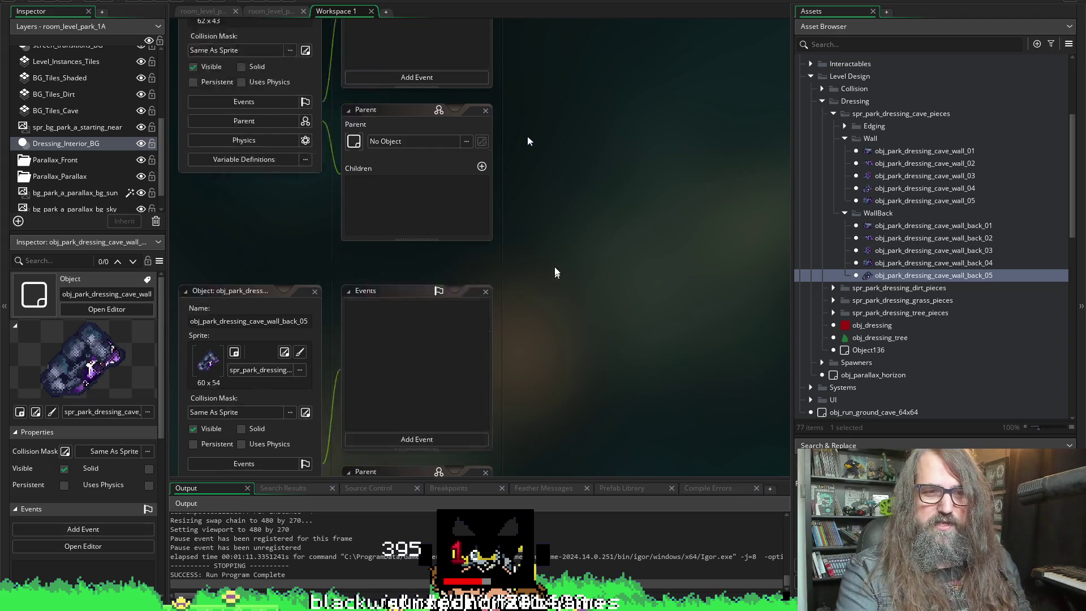
scroll(553, 238, "down", 3)
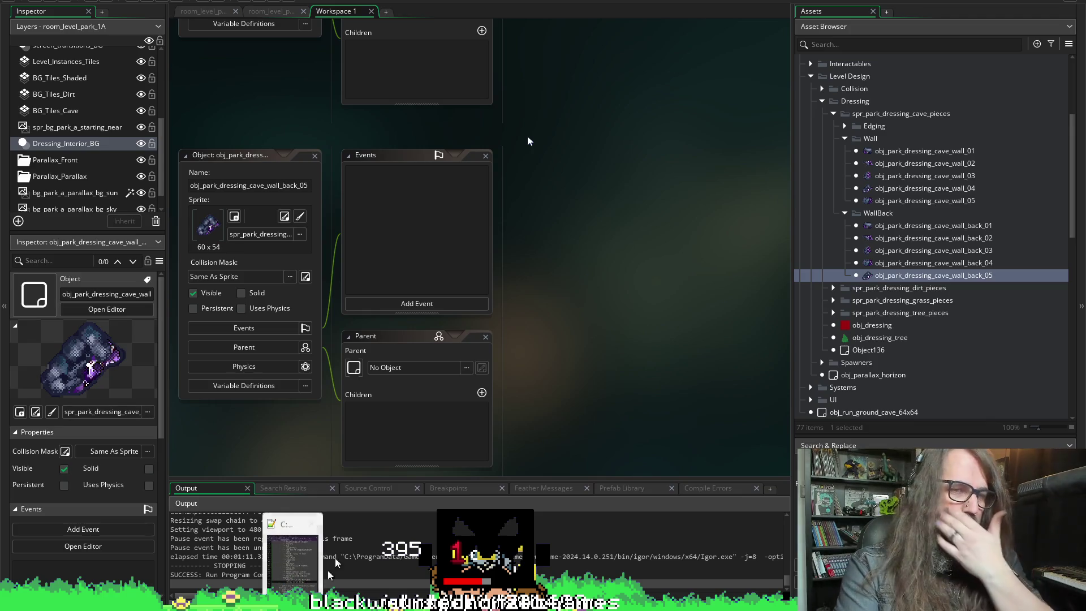
scroll(498, 289, "up", 3)
scroll(512, 284, "up", 5)
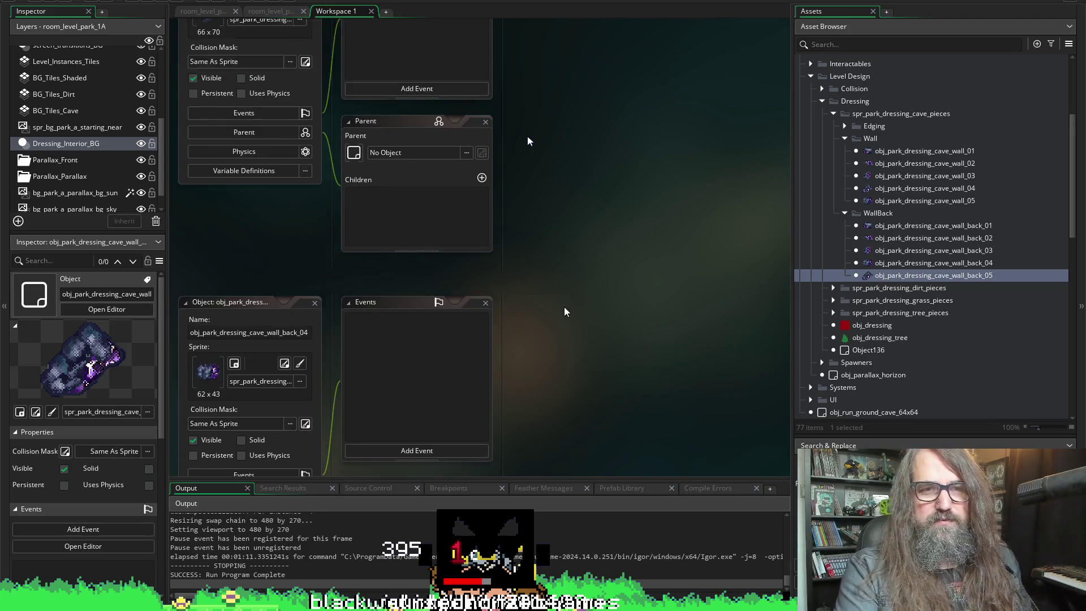
scroll(569, 237, "up", 8)
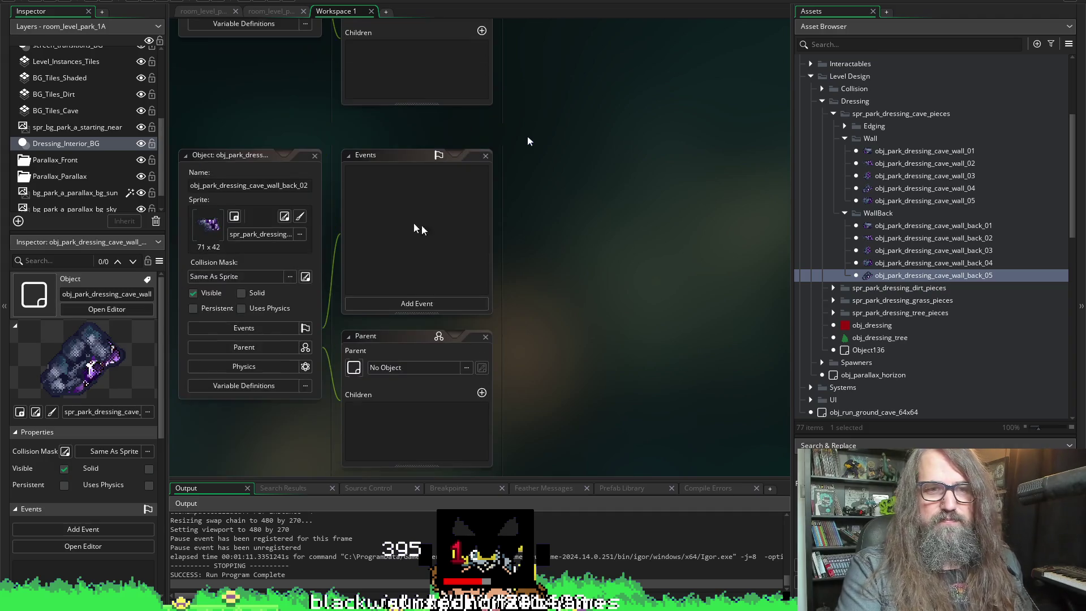
scroll(543, 323, "down", 10)
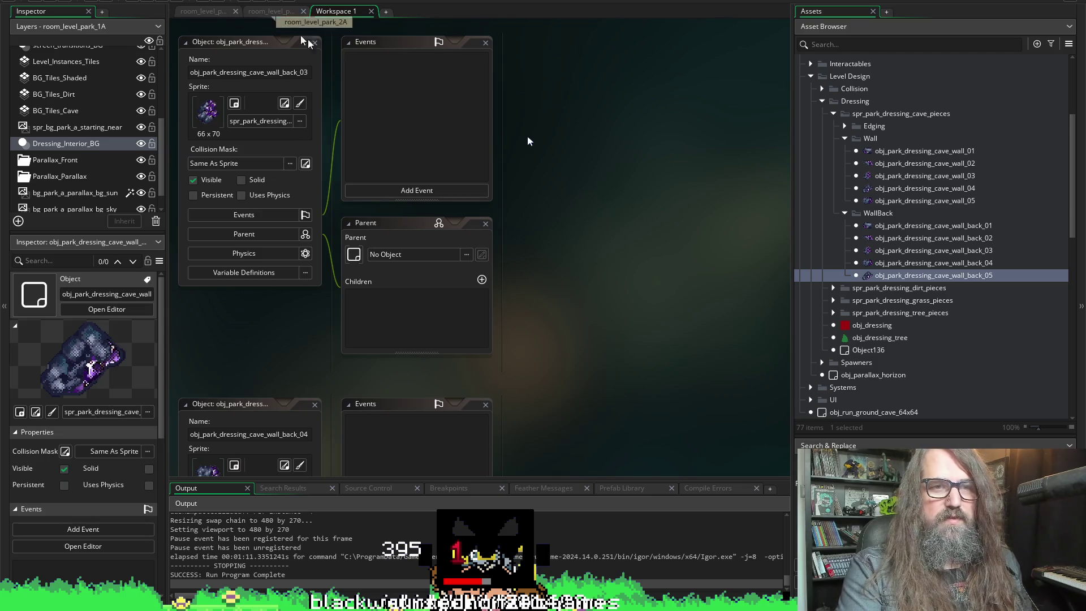
left_click(204, 12)
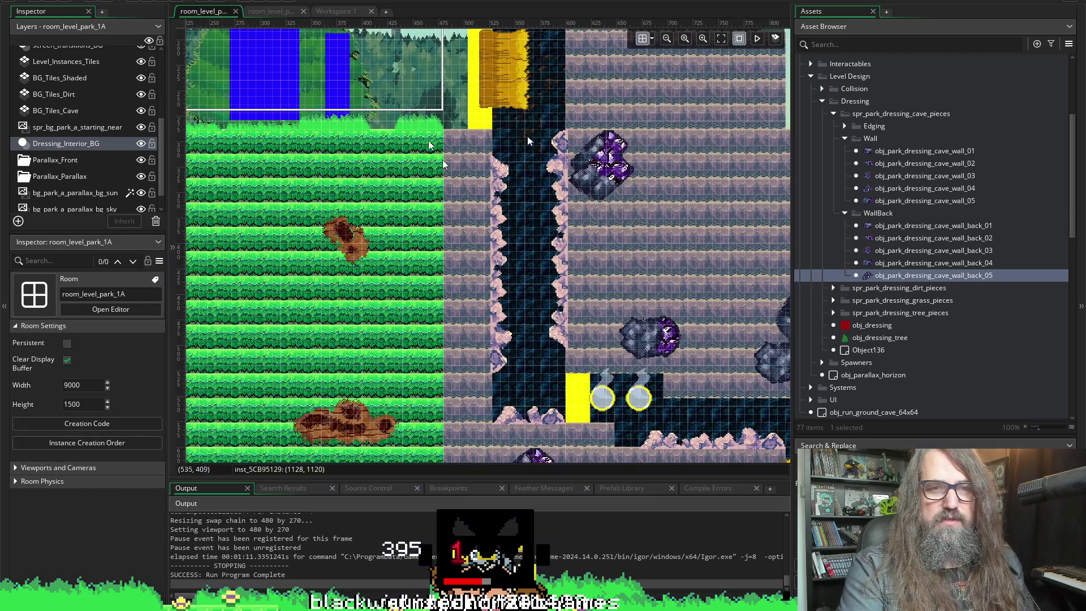
- Check room_level_park_2A, return to room_level_park_1A and select the purple crystal in the cave
left_click(266, 11)
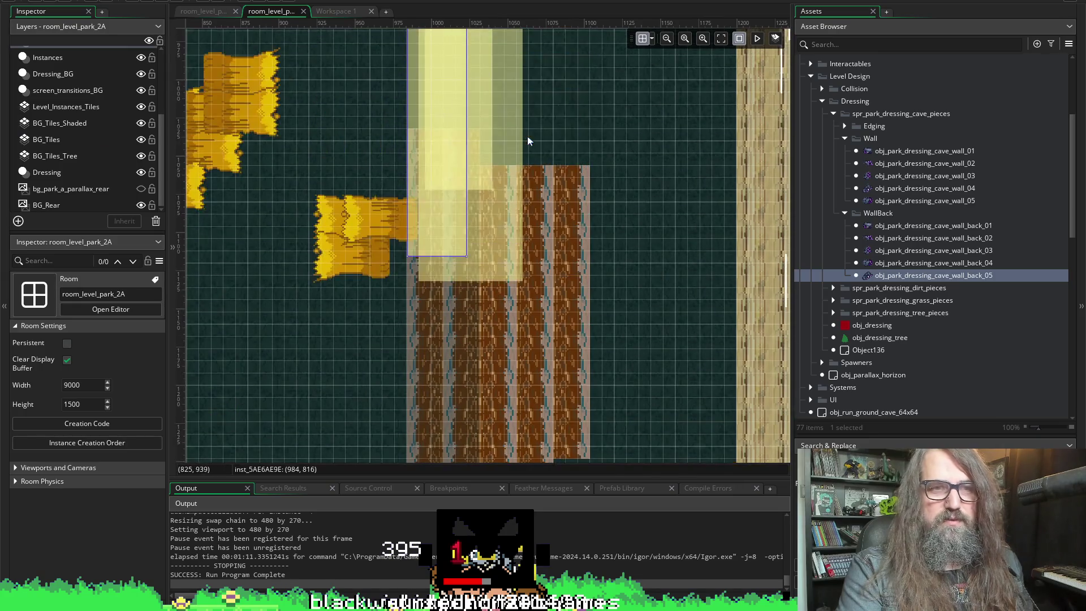
left_click(203, 11)
scroll(504, 361, "down", 5)
scroll(509, 272, "down", 3)
scroll(495, 226, "up", 3)
scroll(498, 242, "right", 8)
scroll(495, 241, "down", 3)
left_click(630, 291)
- Pan around crystal instance inst_312BF147 and open its object for editing
scroll(630, 291, "up", 3)
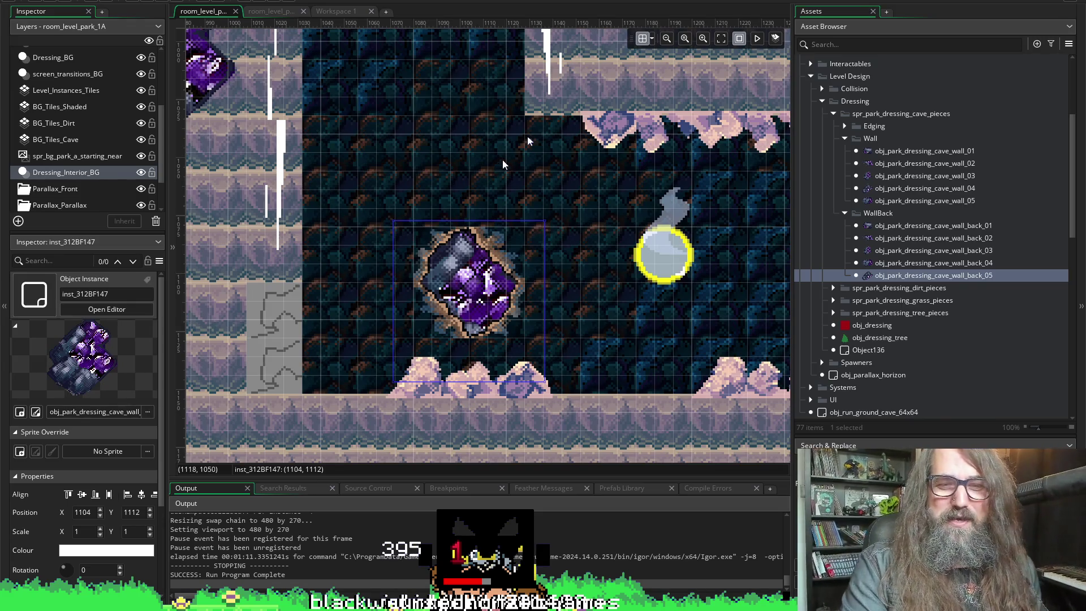
left_click_drag(503, 160, 477, 142)
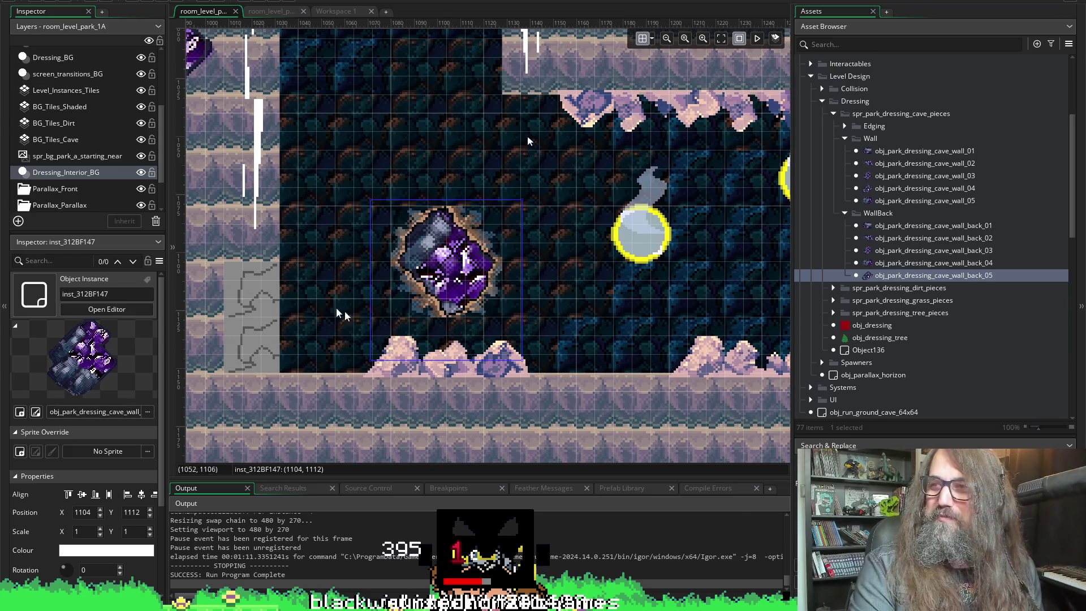
left_click_drag(521, 300, 461, 292)
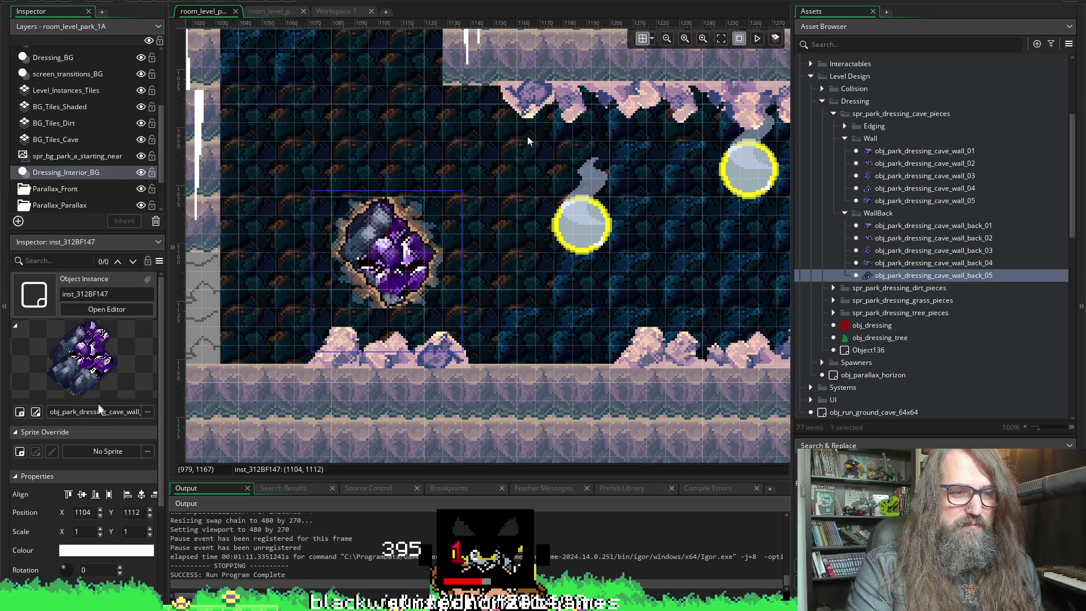
left_click(36, 412)
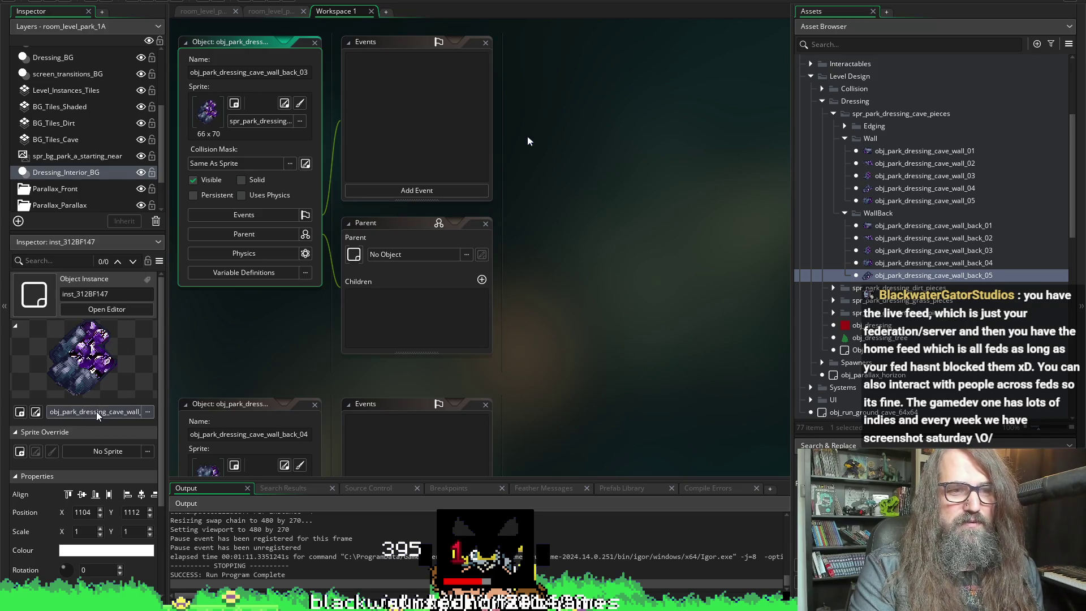
- Bring up the event context menu in obj_park_dressing_cave_wall_back_03's empty Events panel
left_click(430, 121)
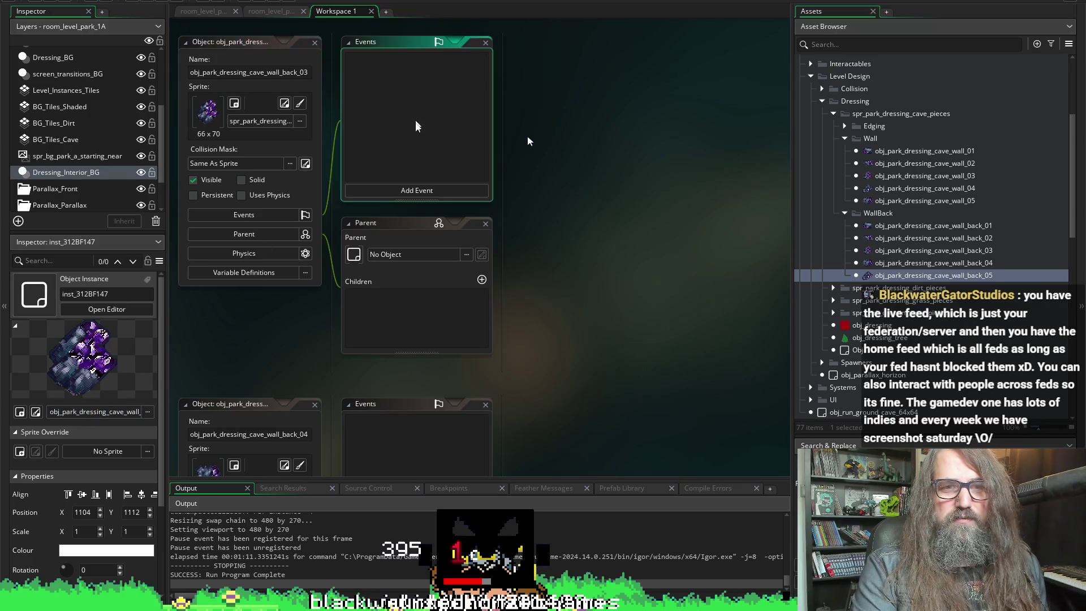
right_click(439, 97)
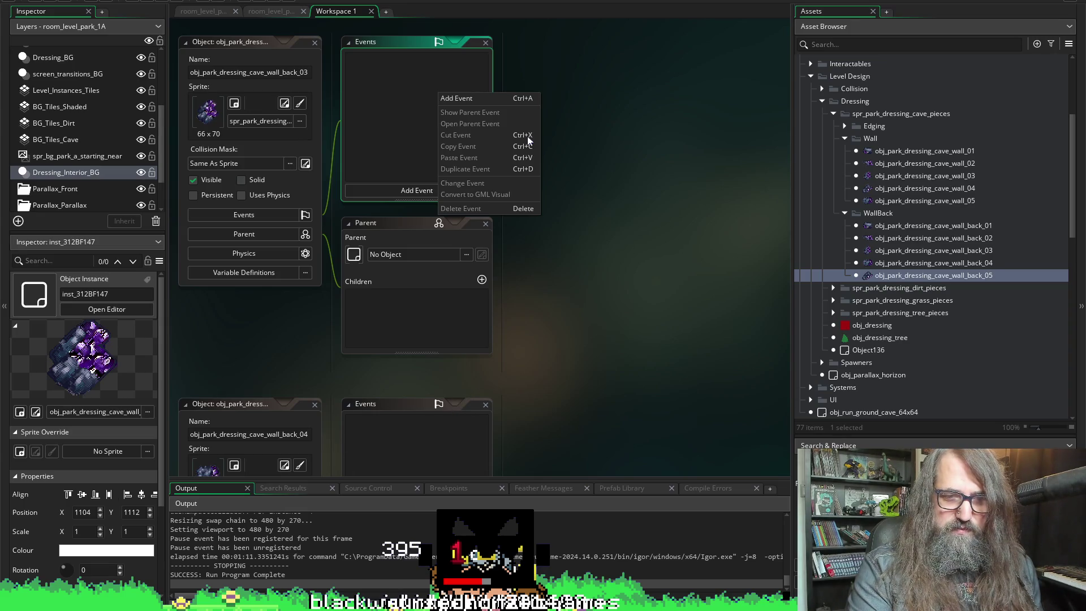
- Add a '--- steamed veggie' line after double cheese borger in TODO_Marduk.txt
key("alt+Tab")
scroll(931, 253, "down", 3)
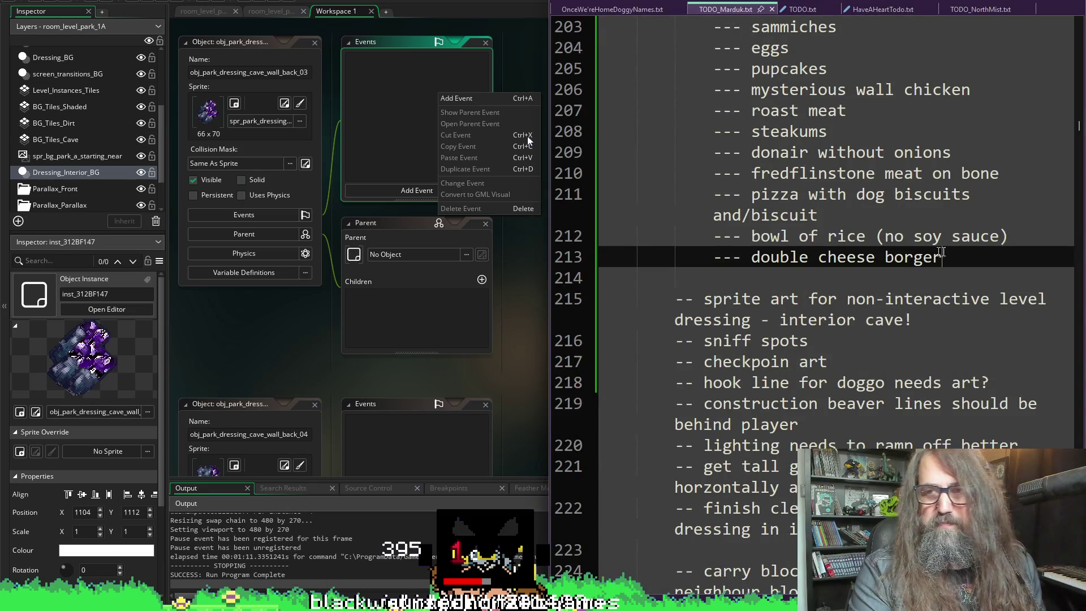
key("Return")
type("--- ve")
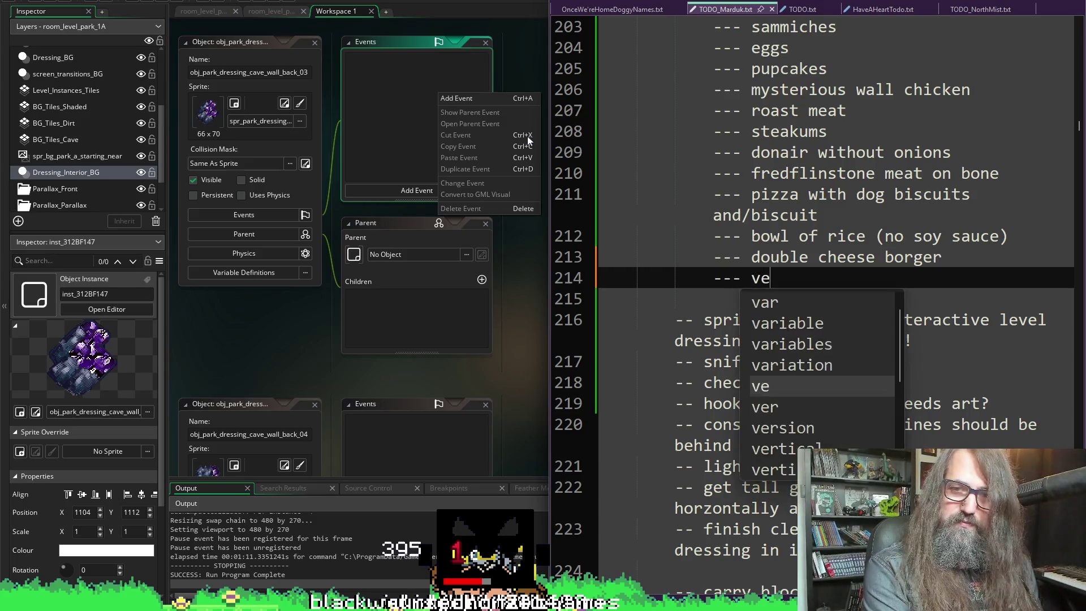
key("BackSpace")
key("BackSpace")
type("steamed ve")
type("gig")
key("BackSpace")
key("BackSpace")
type("gie")
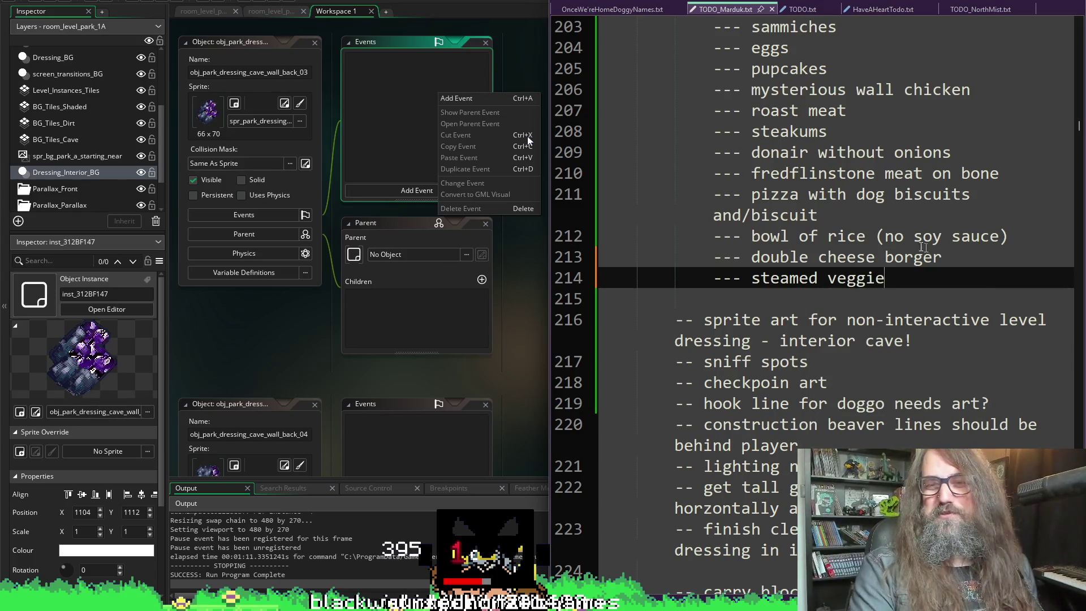
- Insert a '--- refried beans' line directly below double cheese borger
left_click(962, 257)
key("Return")
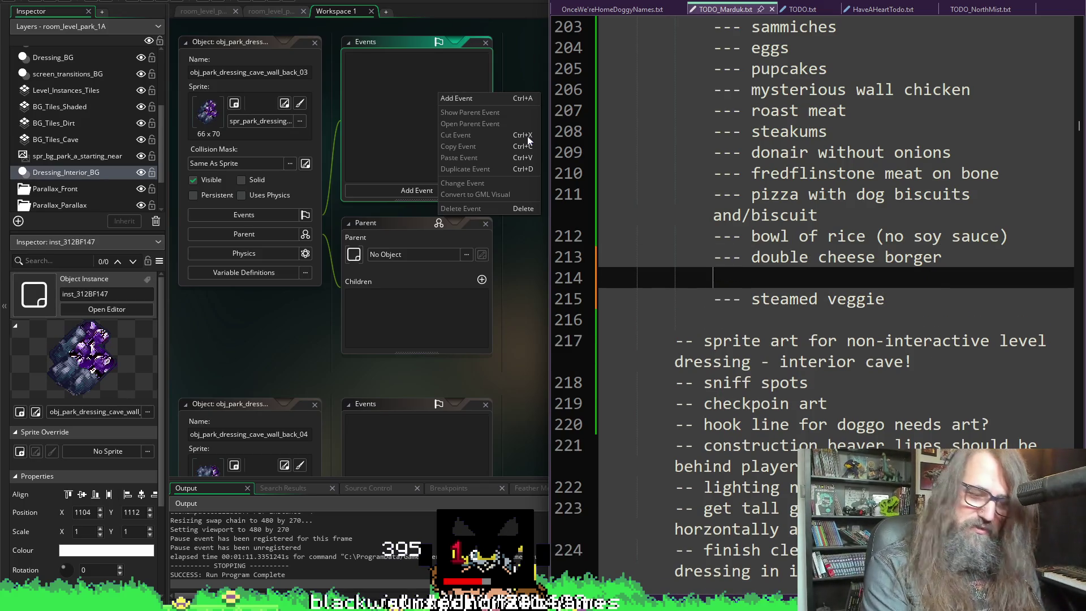
type("---")
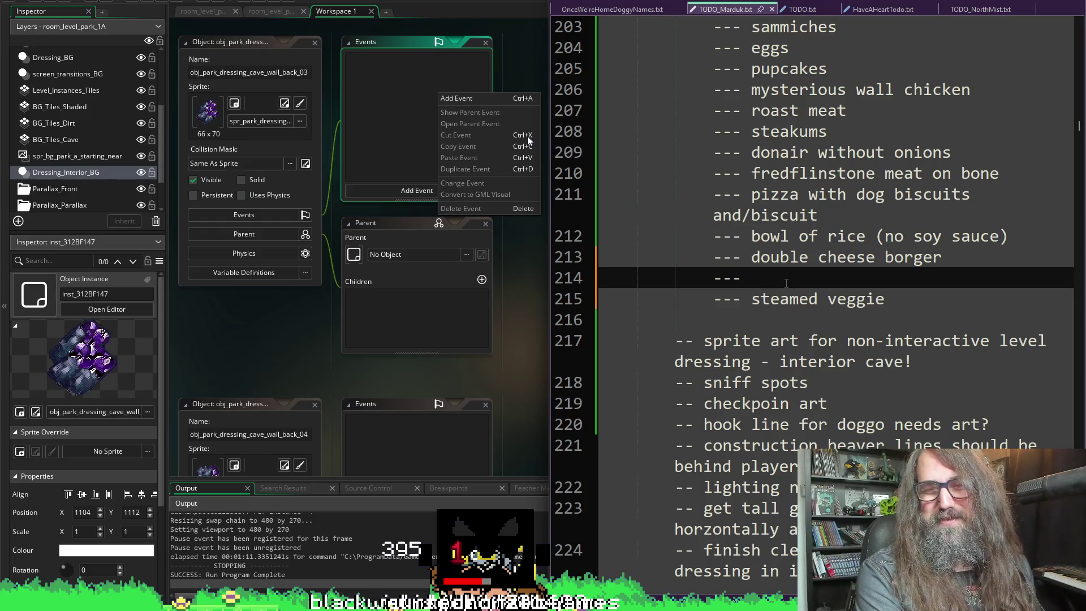
type("refrie")
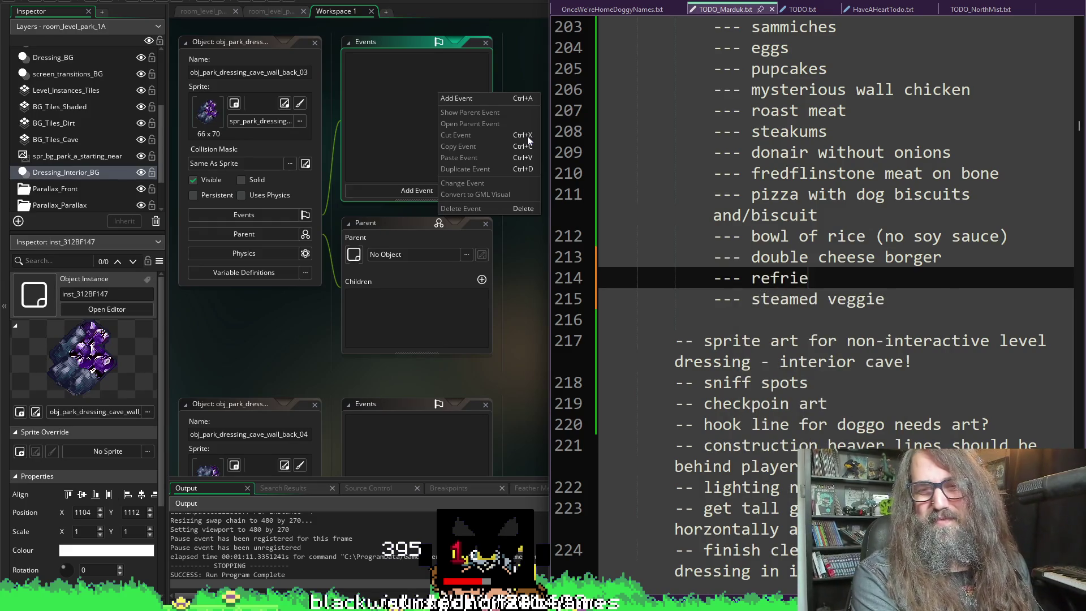
type("d beans")
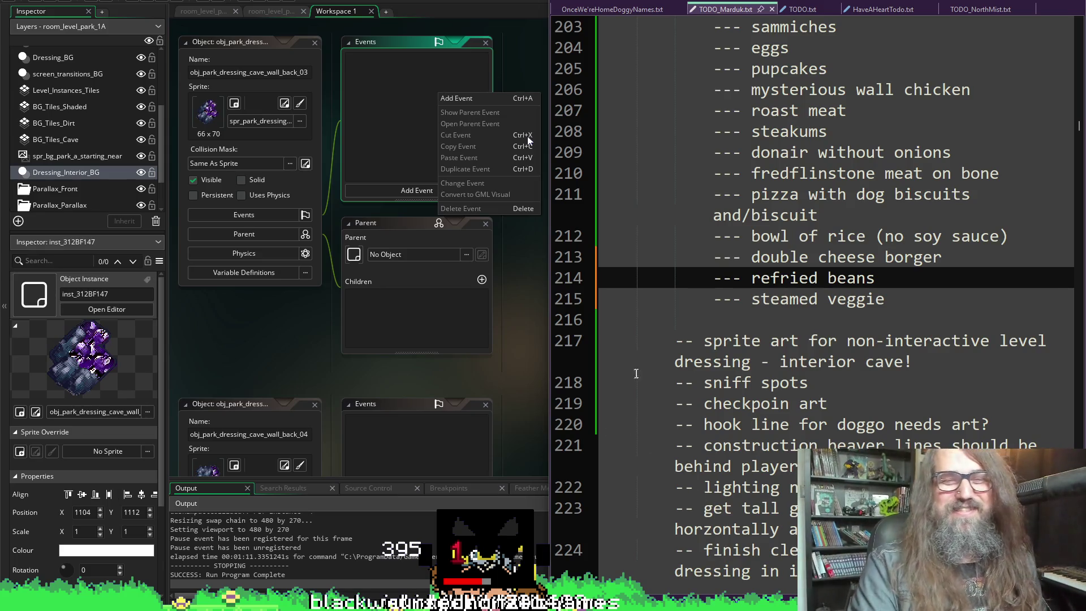
- Add an empty Step > Step event to obj_park_dressing_cave_wall_back_03, then return to the TODO notes
left_click(385, 141)
left_click(416, 191)
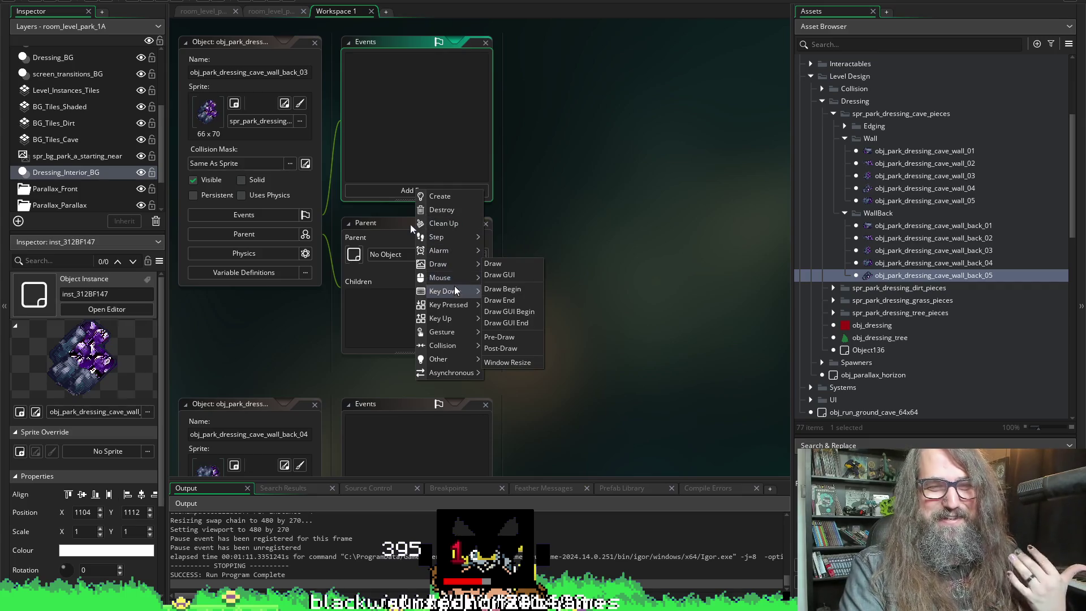
mouse_move(479, 234)
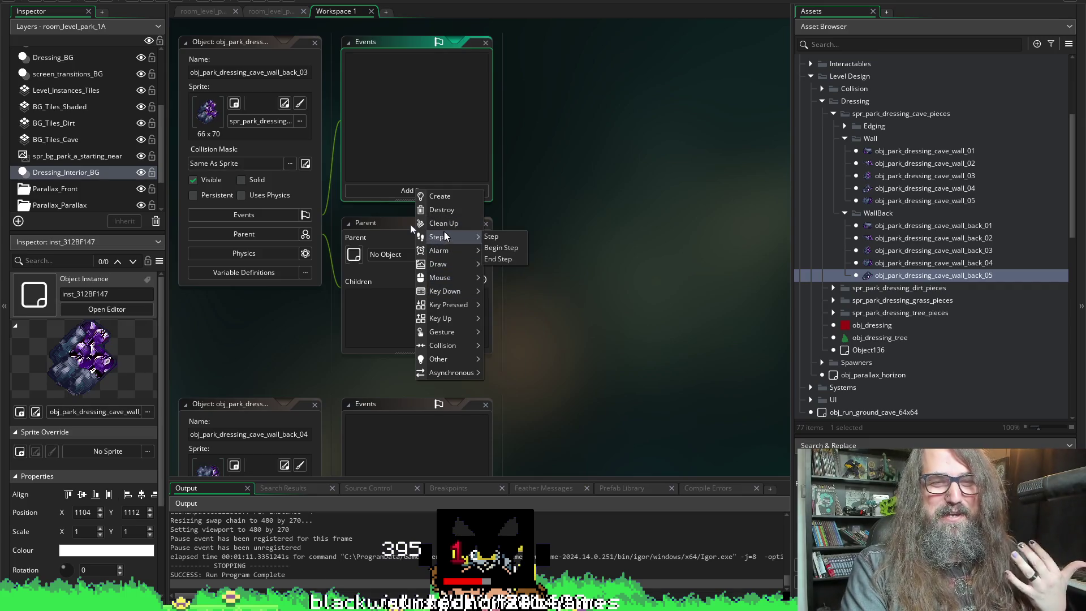
left_click(489, 236)
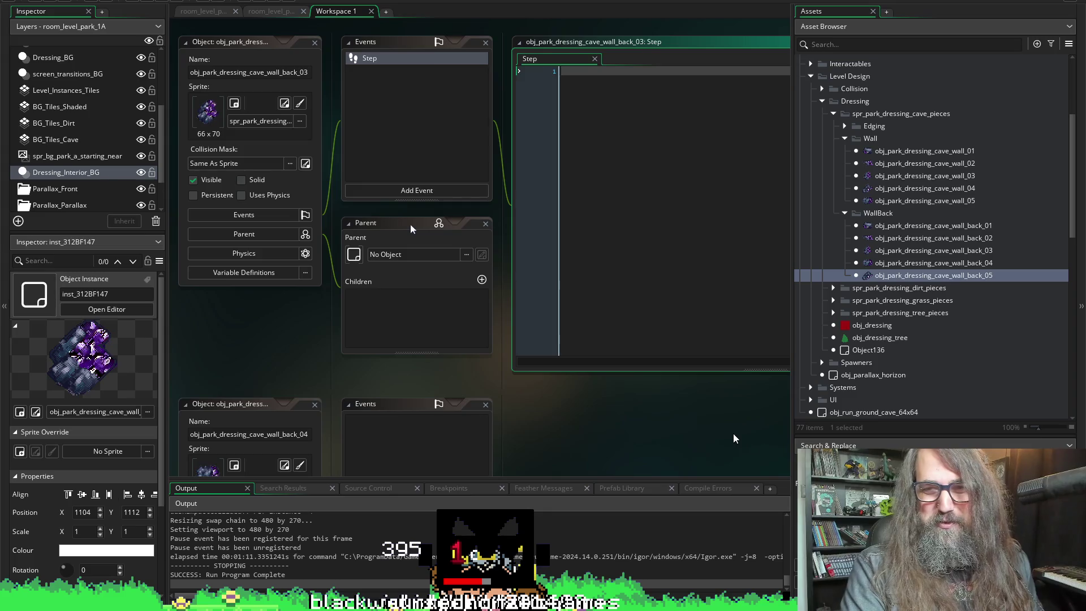
scroll(884, 318, "down", 10)
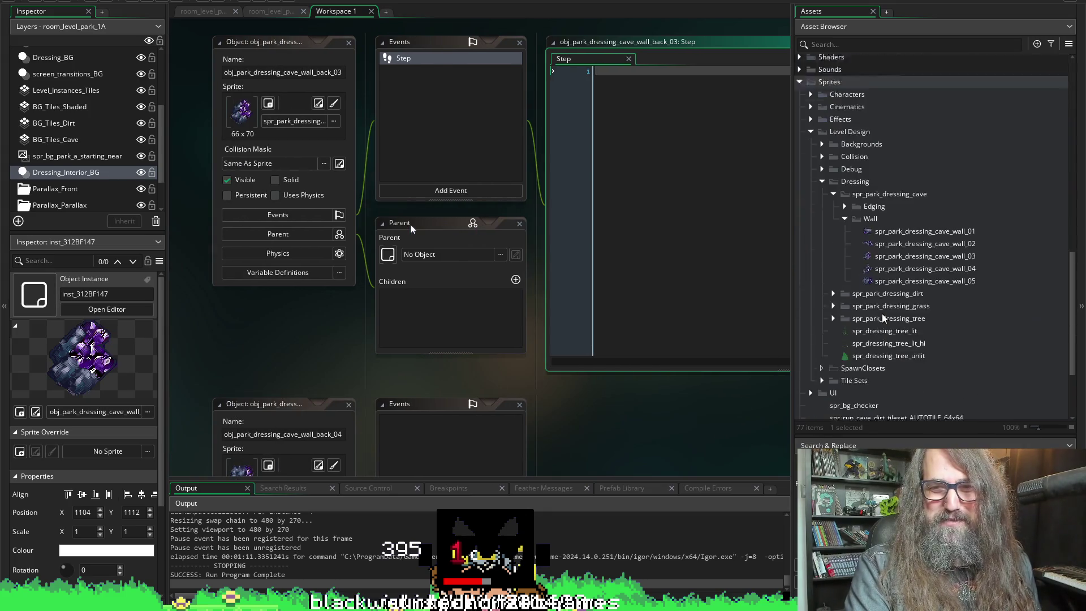
scroll(884, 318, "down", 3)
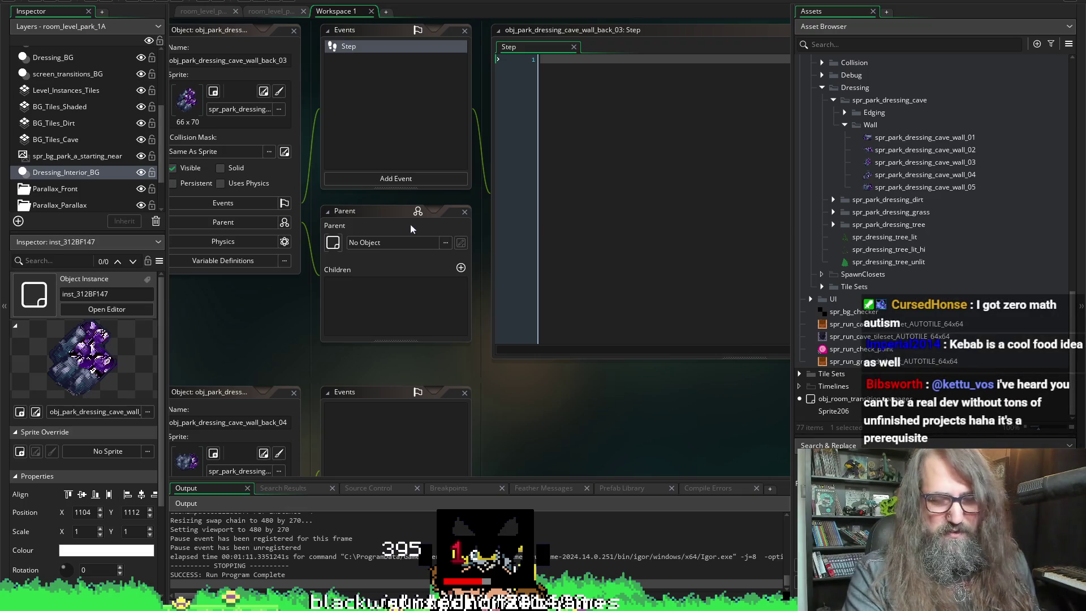
key("alt+Tab")
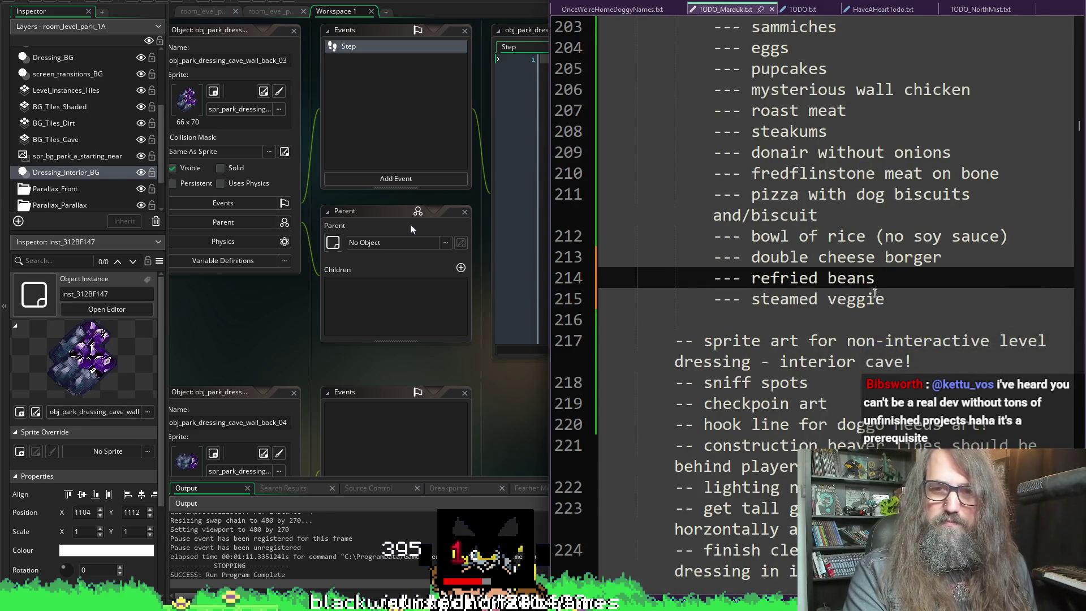
- Add a '--- kebab' line after steamed veggie, narrow the notes window, and bring GameMaker forward
left_click(894, 305)
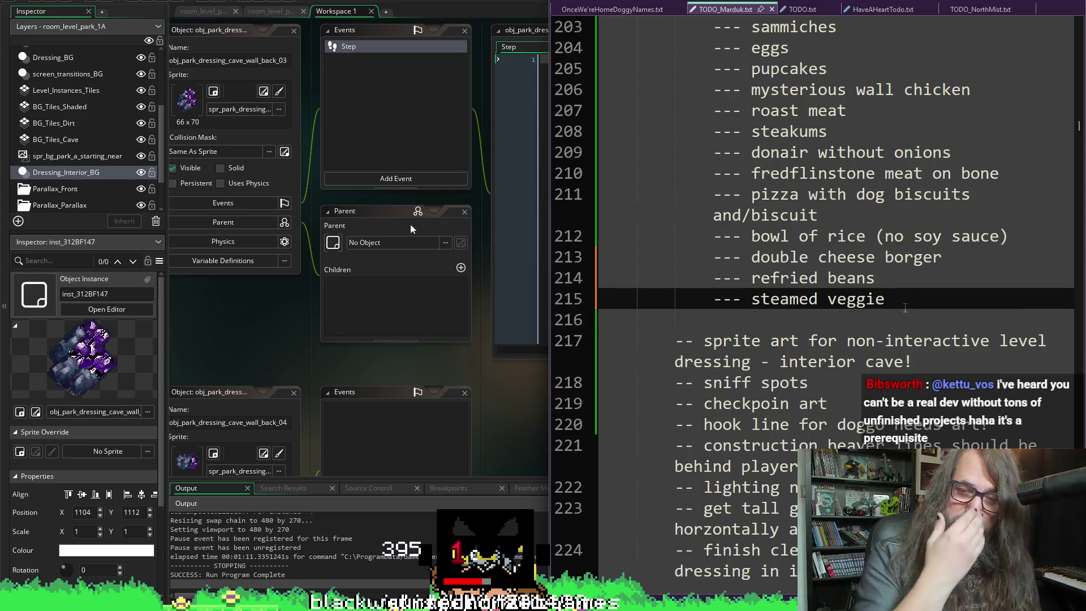
key("Return")
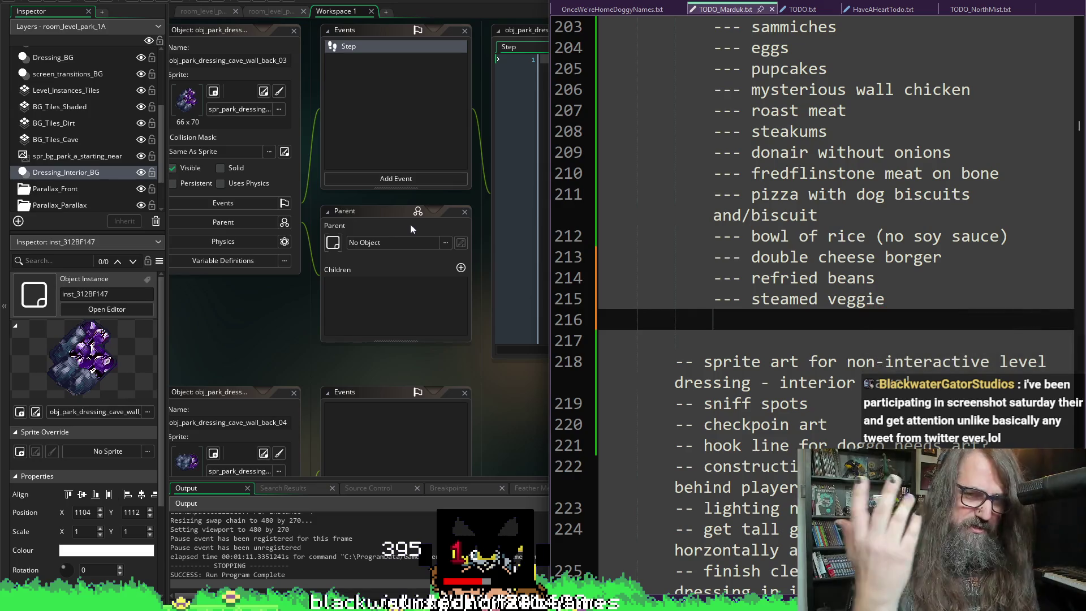
type("--- ")
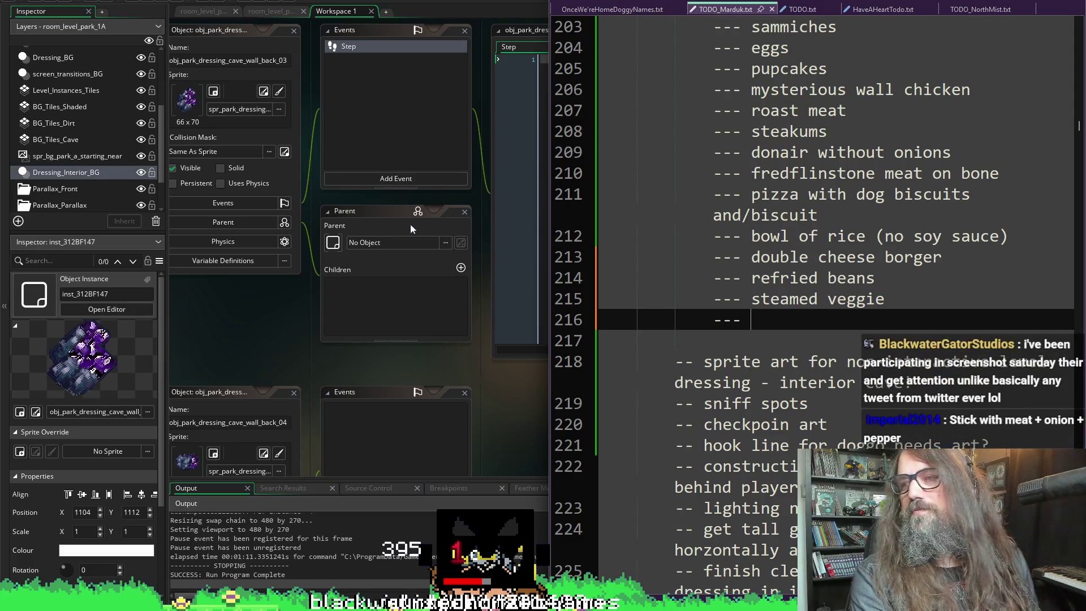
type("keb")
type("hbb")
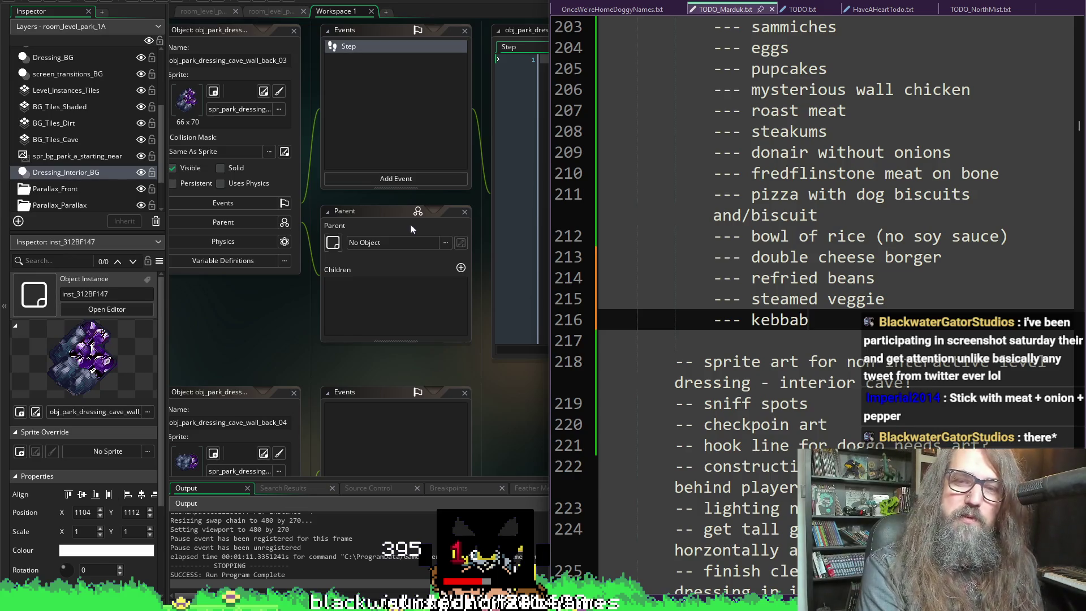
key("BackSpace")
key("BackSpace")
key("BackSpace")
type("ab")
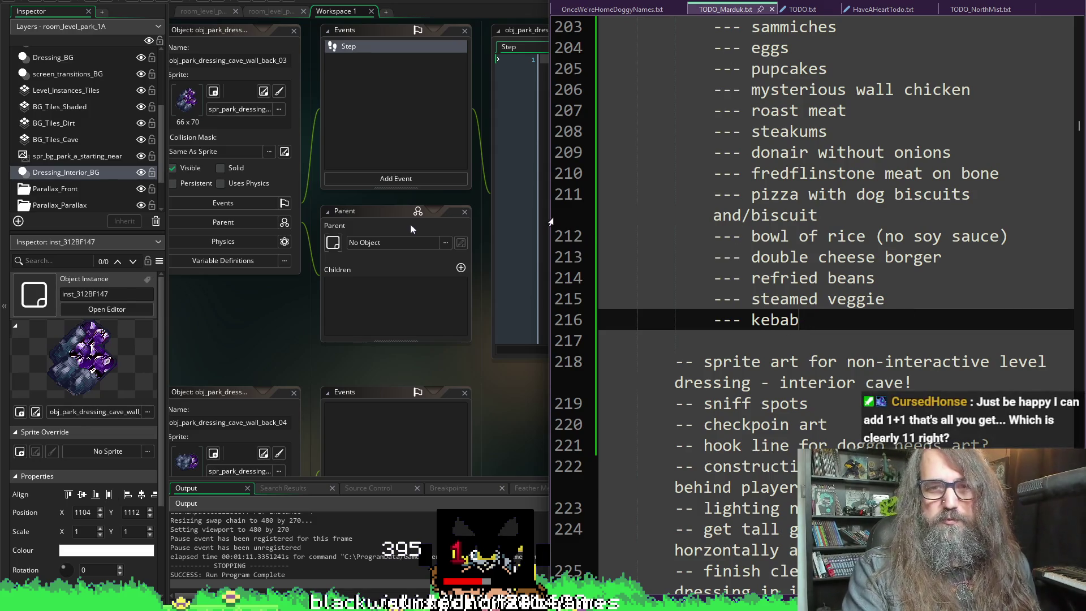
mouse_move(549, 224)
left_mouse_down()
mouse_move(626, 214)
mouse_move(635, 245)
mouse_move(611, 245)
left_mouse_up()
left_click(411, 226)
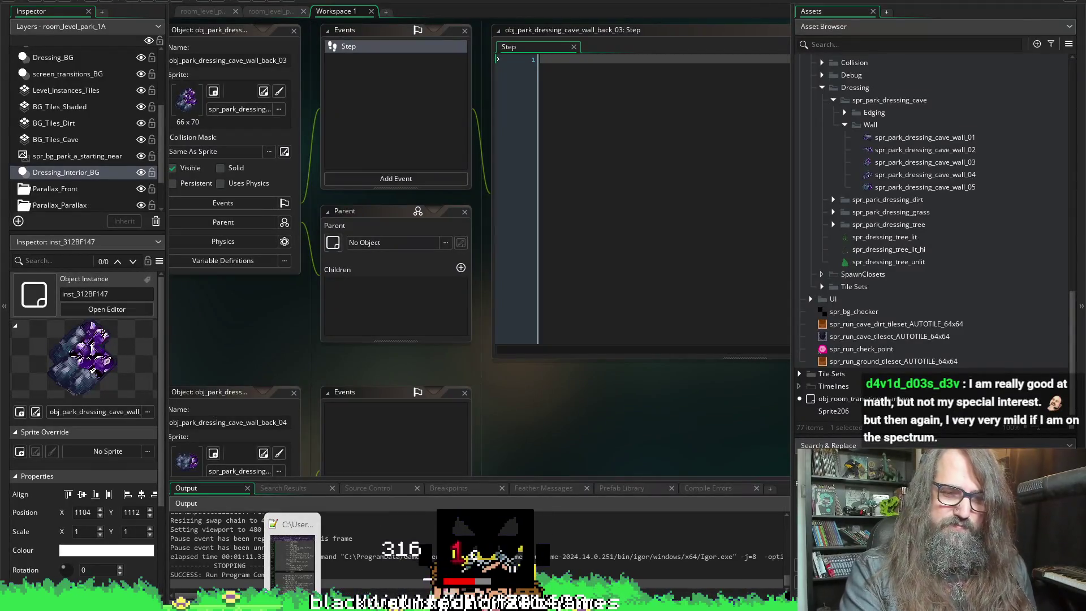
- Restore TODO_Marduk.txt from the taskbar beside GameMaker, then switch to the browser
left_click(300, 566)
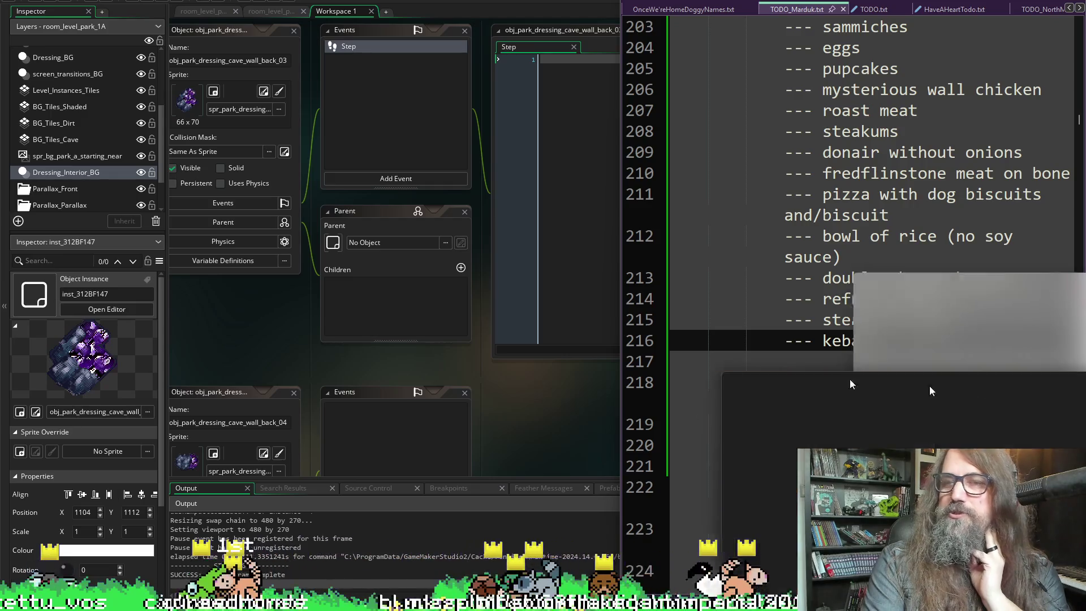
key("alt+Tab")
- Maximize Chrome, scroll through the studio's Instagram reel grid, then minimize the browser
double_click(384, 71)
scroll(453, 272, "down", 8)
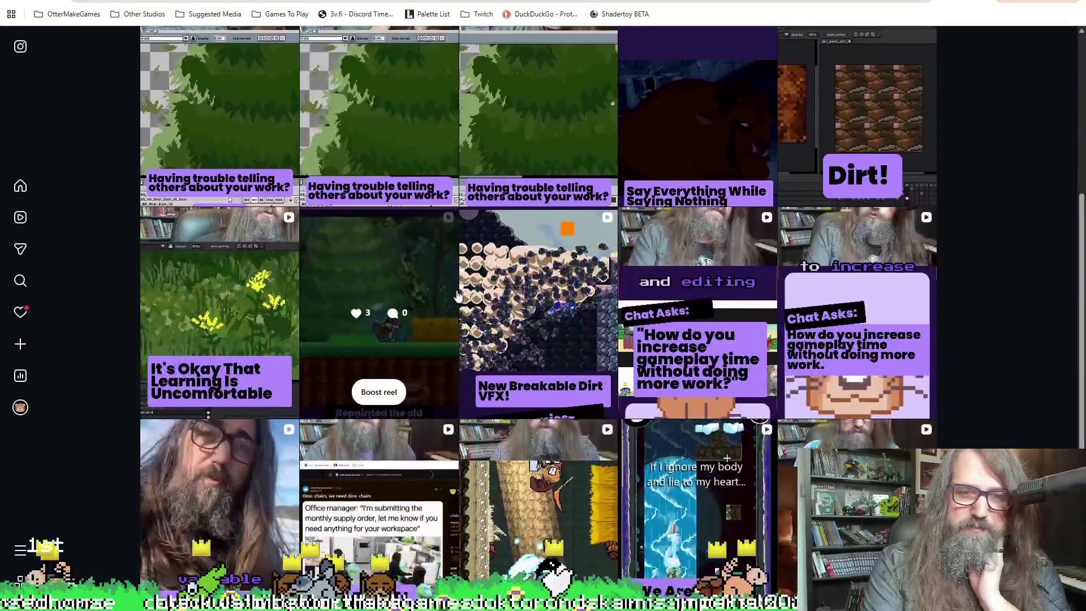
scroll(464, 294, "up", 8)
scroll(446, 283, "down", 8)
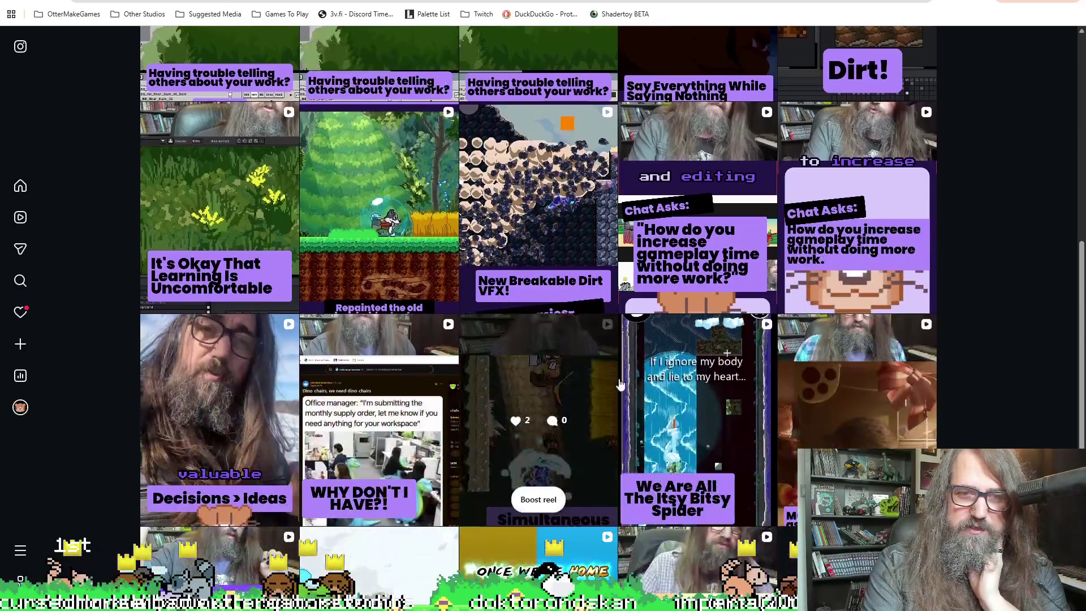
scroll(532, 292, "up", 6)
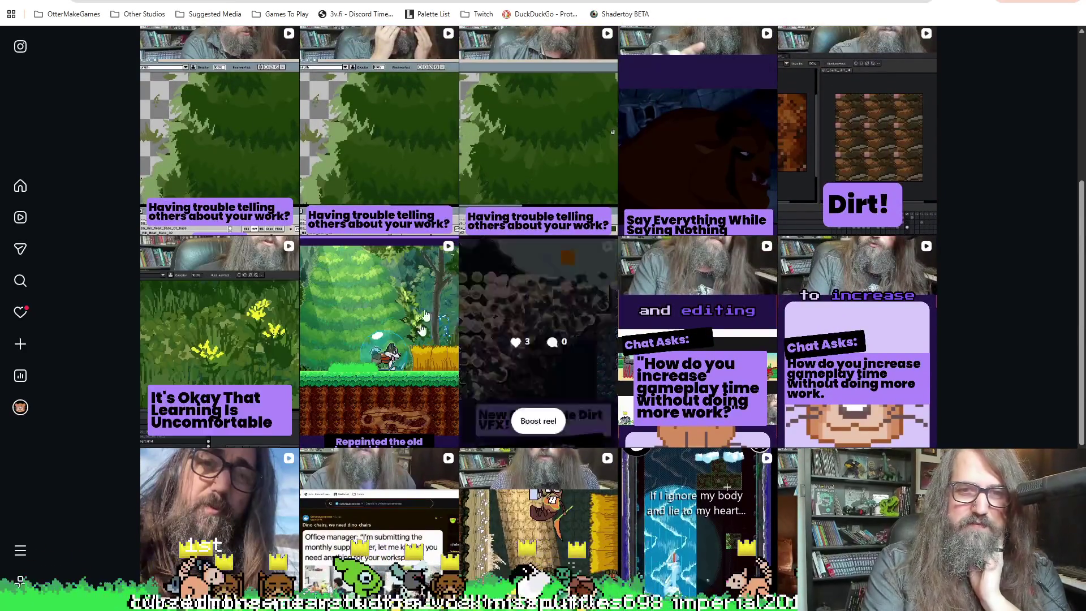
scroll(510, 232, "up", 4)
scroll(506, 226, "up", 2)
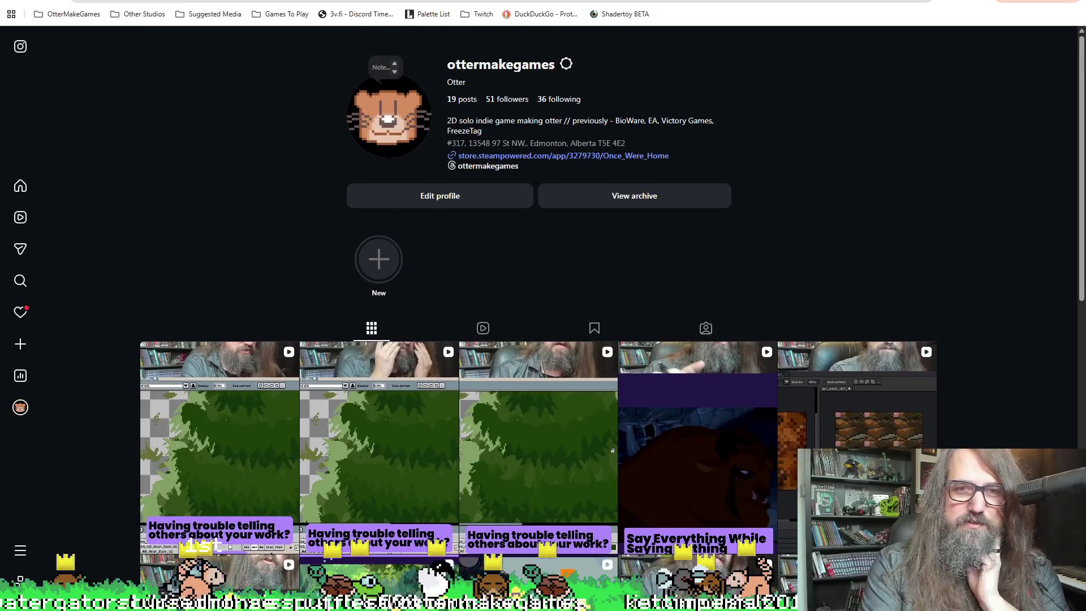
key("super+Down")
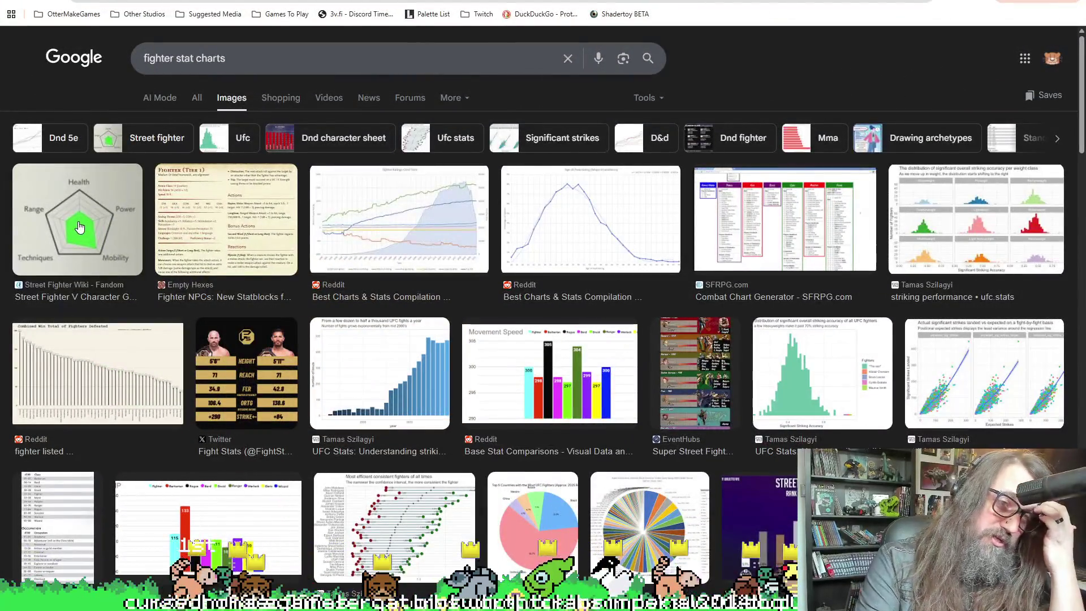
- Preview the Street Fighter pentagon stat chart and the SF5 attribute charts image results
left_click(79, 229)
scroll(735, 289, "down", 1)
scroll(501, 393, "down", 6)
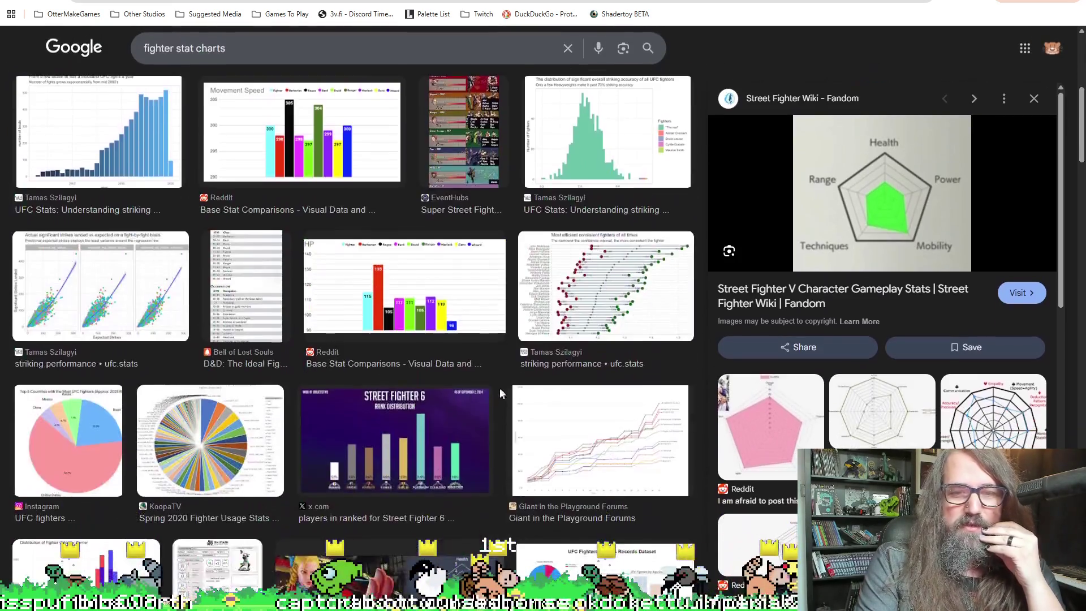
scroll(500, 392, "down", 4)
left_click(492, 390)
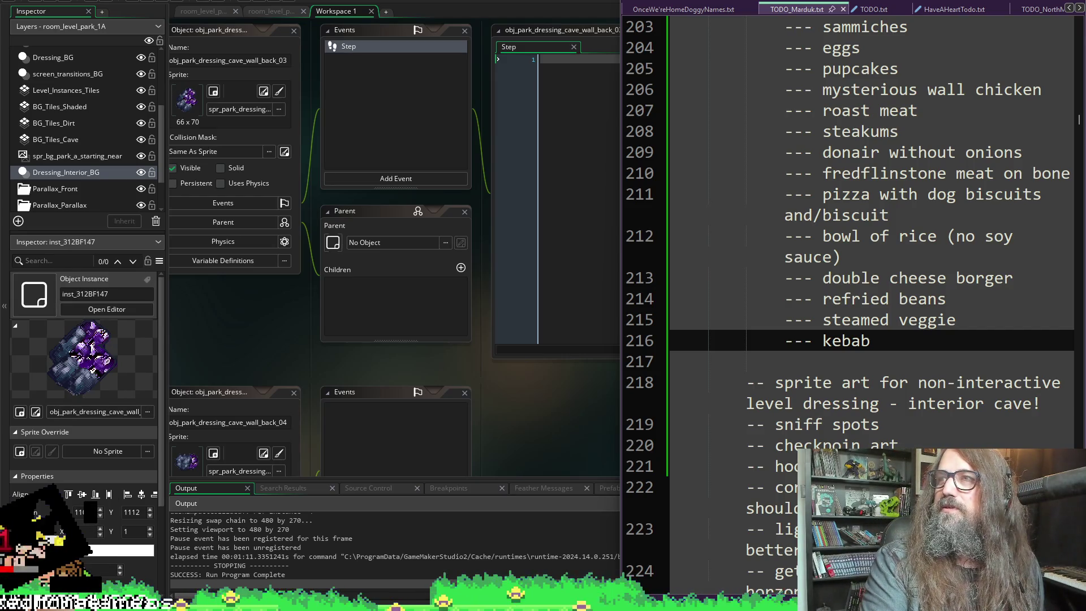
- View the stew photo on Imgur, close it, and move the 'arabic to turkish' search over the notes
mouse_move(543, 218)
left_mouse_down()
mouse_move(568, 143)
mouse_move(624, 112)
left_mouse_up()
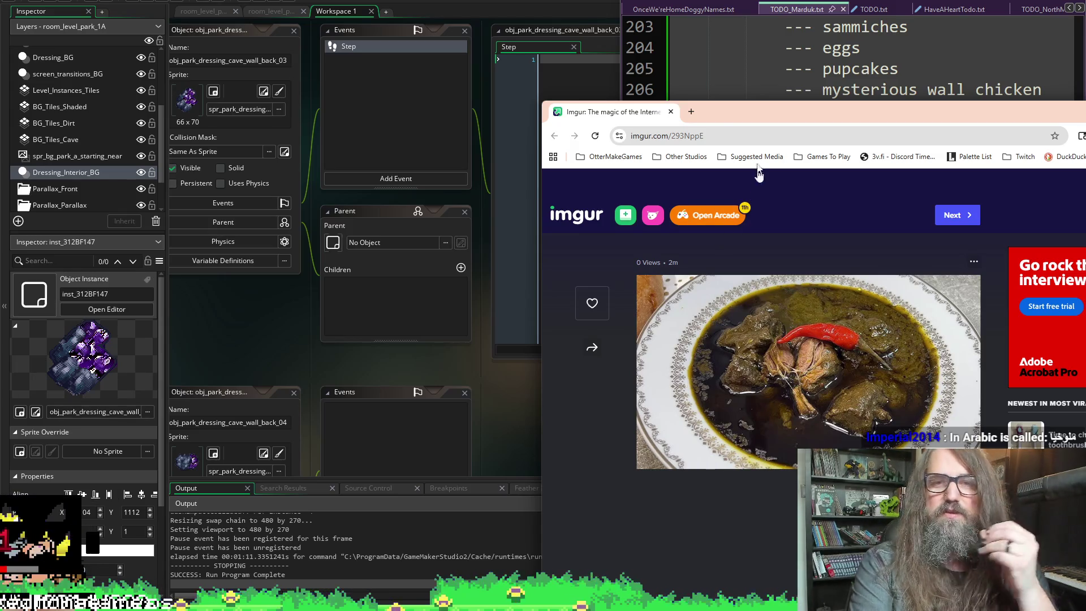
left_click(671, 112)
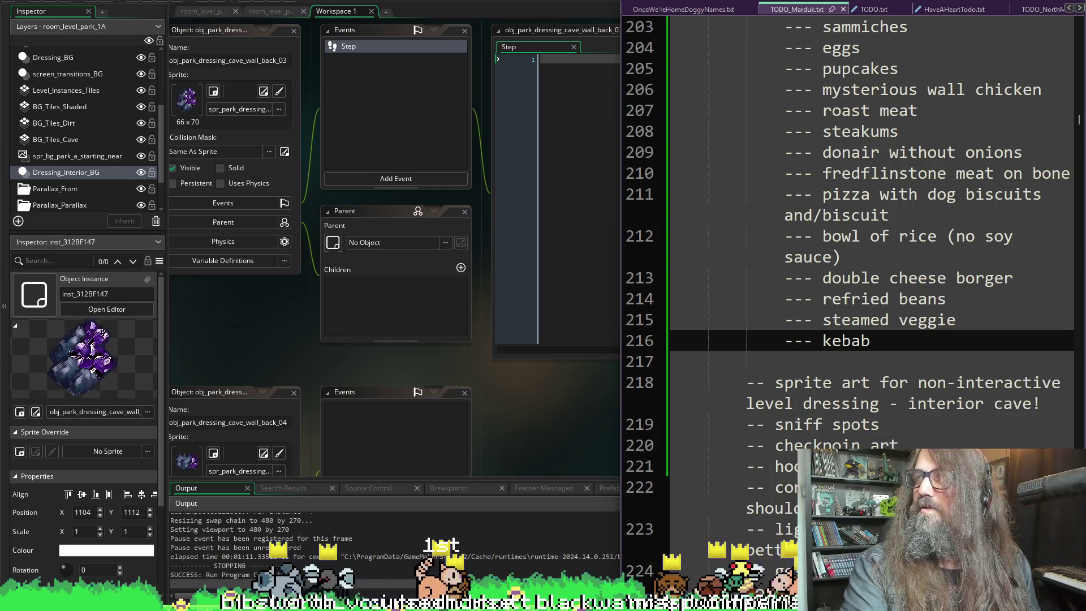
mouse_move(1085, 186)
left_mouse_down()
mouse_move(681, 187)
mouse_move(736, 142)
mouse_move(693, 137)
left_mouse_up()
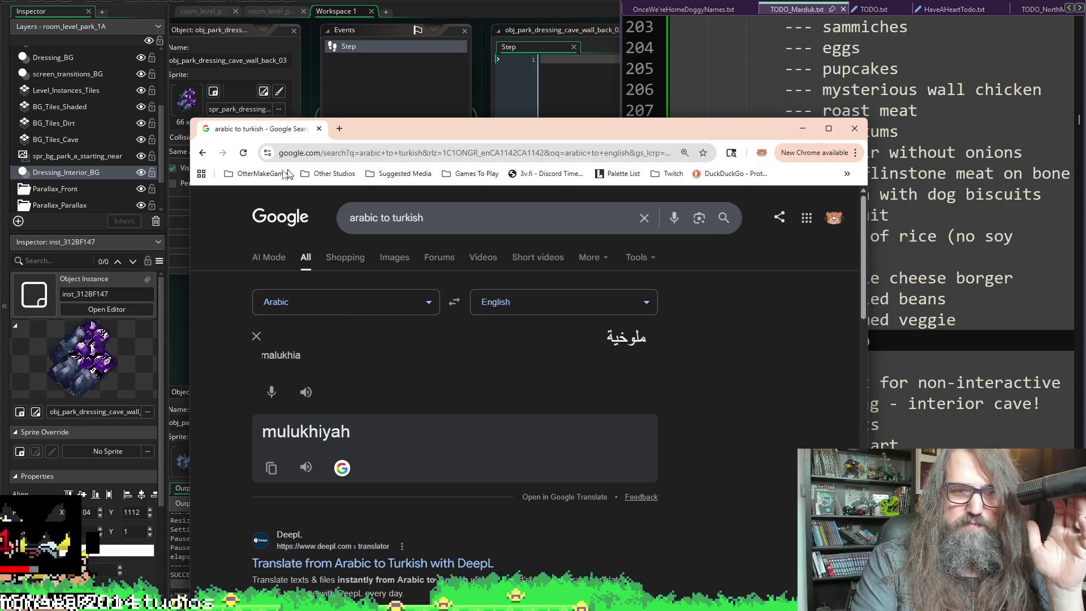
- Select the translation 'mulukhiyah' in the search result, then close the browser window
left_click_drag(368, 432, 197, 431)
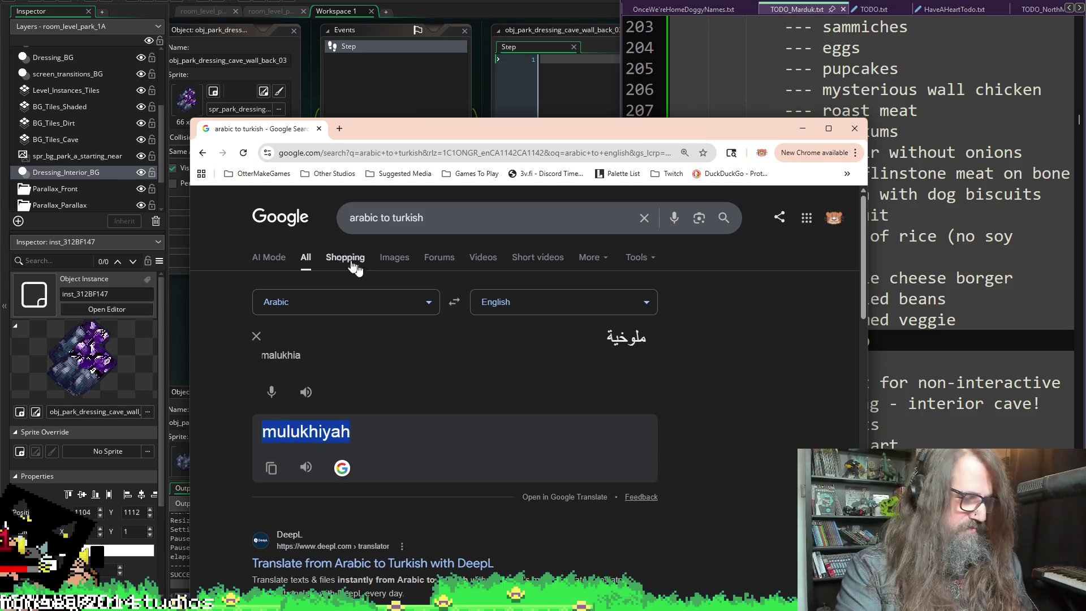
left_click(319, 129)
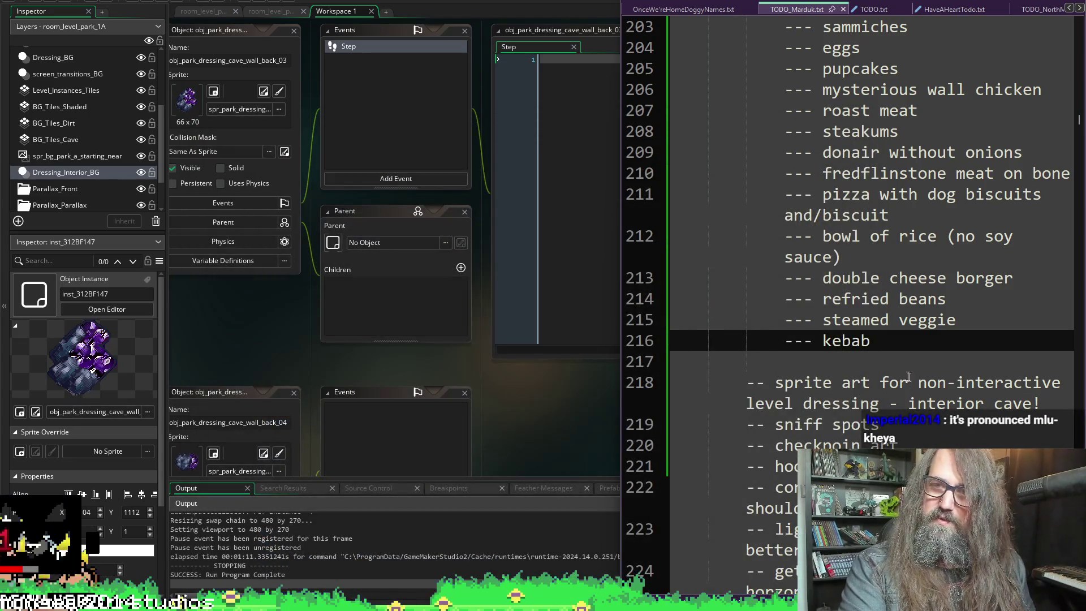
- Add a '--- mulukhiyah' line after kebab in TODO_Marduk.txt, then return to GameMaker
left_click(899, 340)
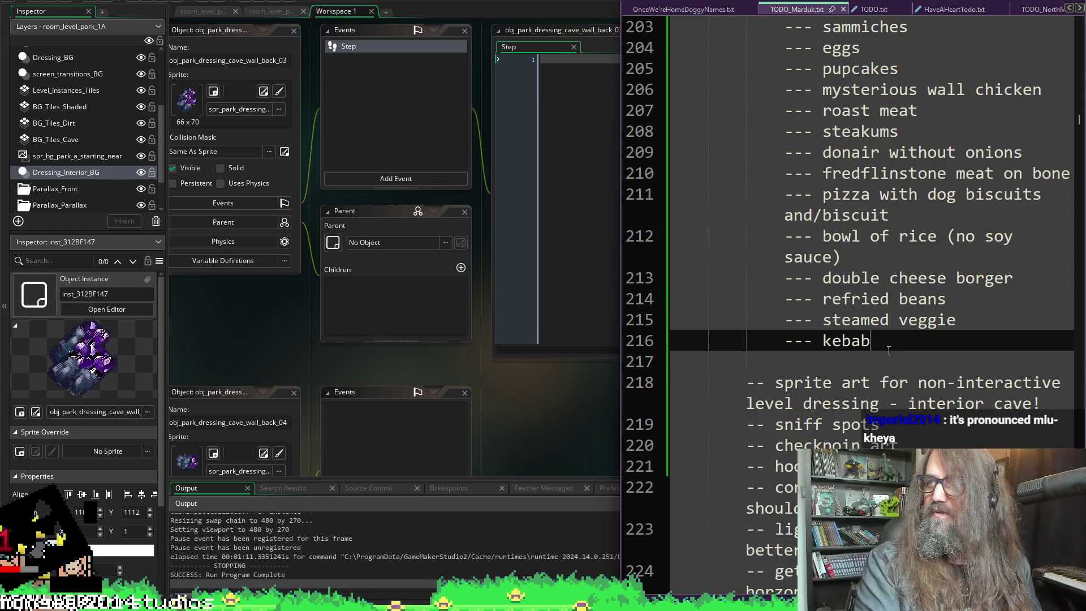
key("Return")
type("--- ")
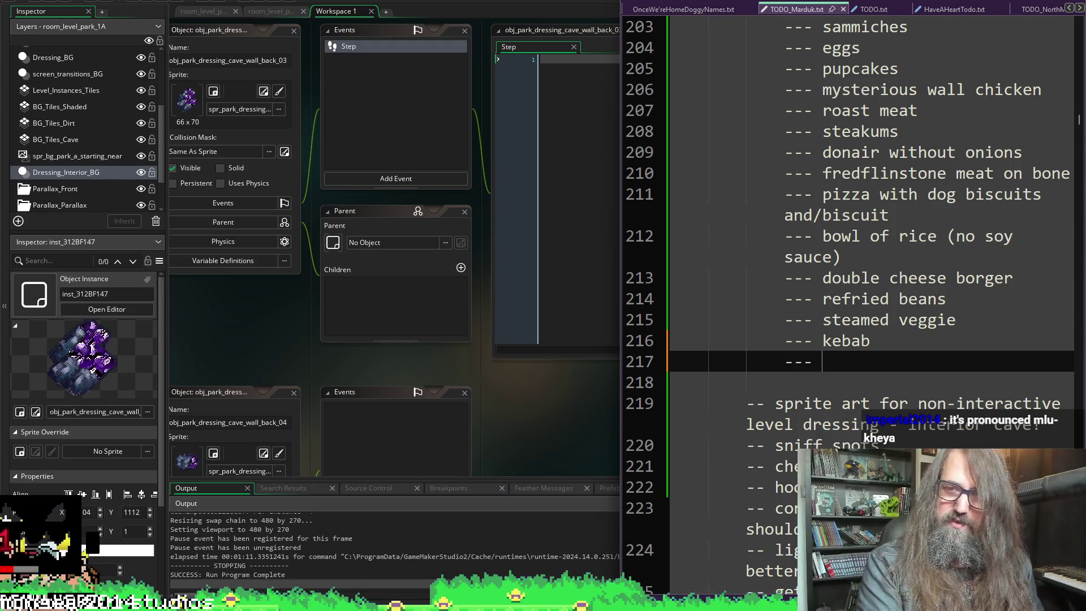
type("mulukhiyah")
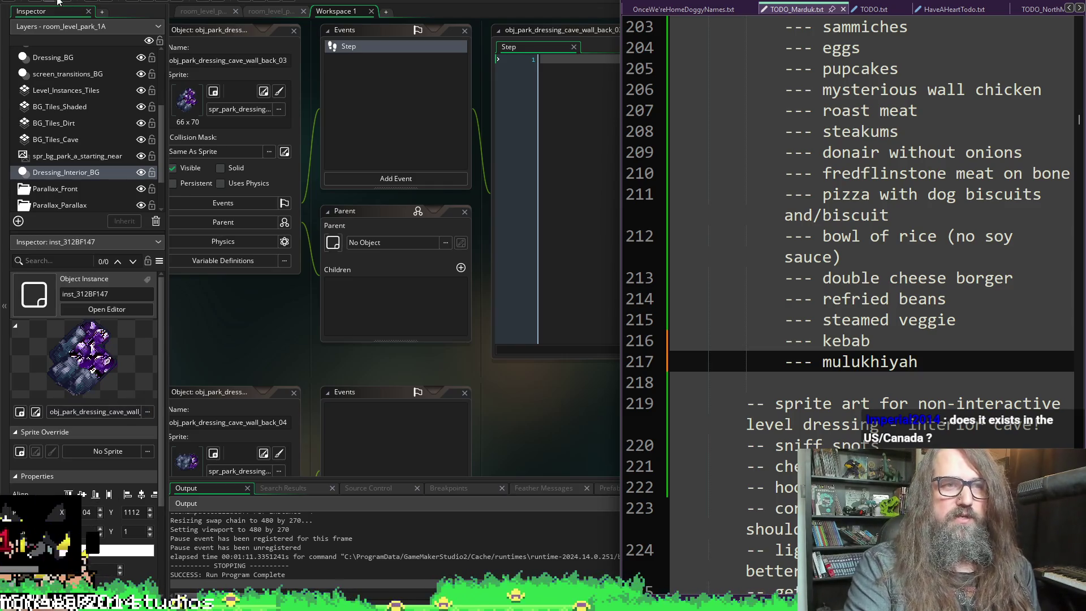
key("alt+Tab")
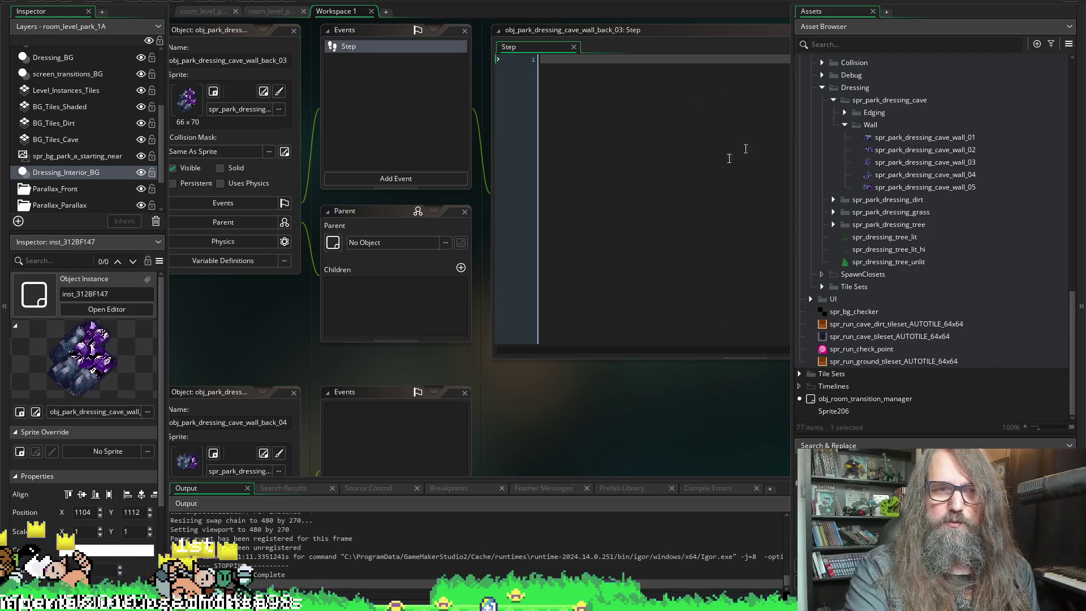
scroll(438, 186, "up", 3)
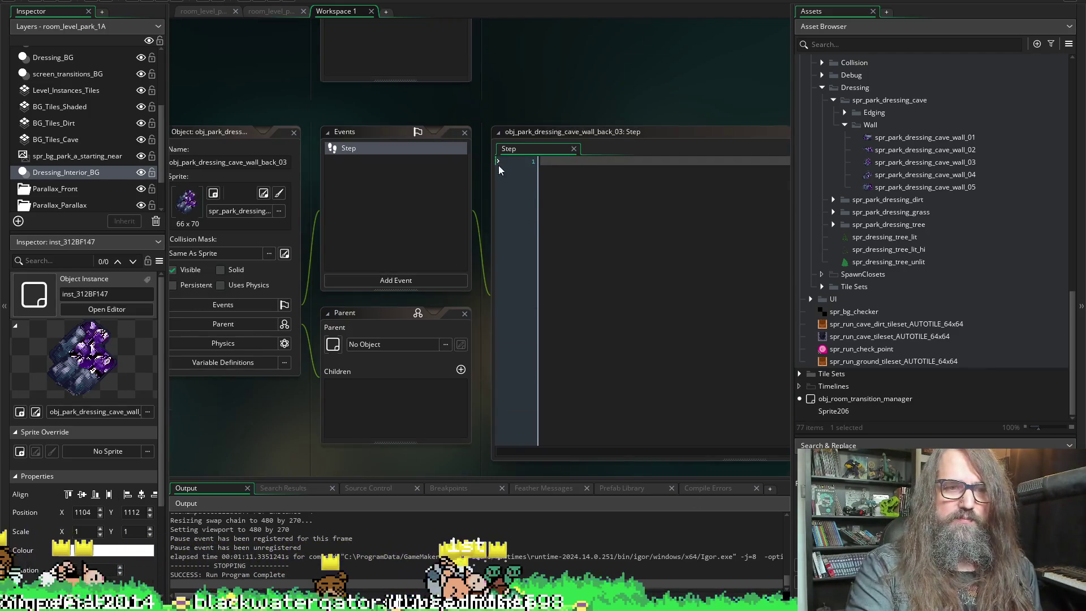
scroll(498, 165, "down", 1)
scroll(852, 266, "up", 5)
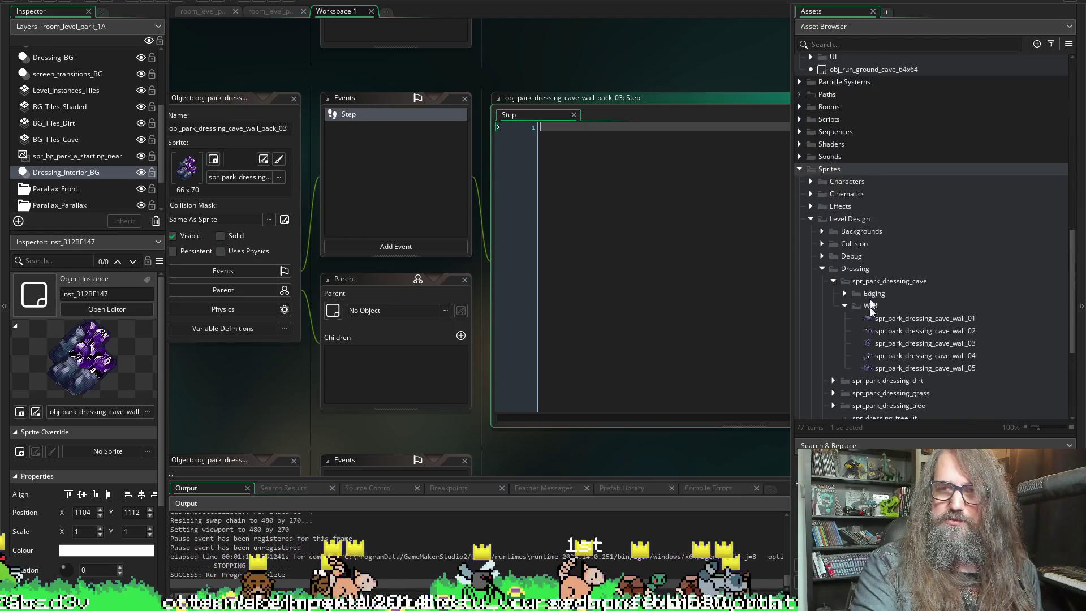
left_click(800, 120)
scroll(898, 252, "down", 2)
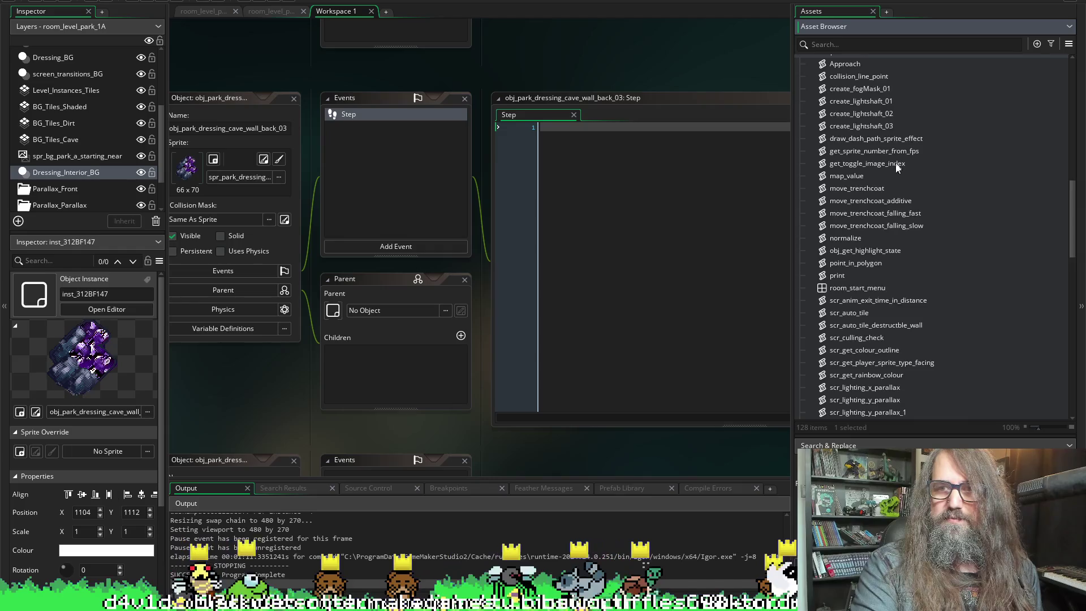
scroll(898, 168, "down", 2)
scroll(871, 236, "down", 1)
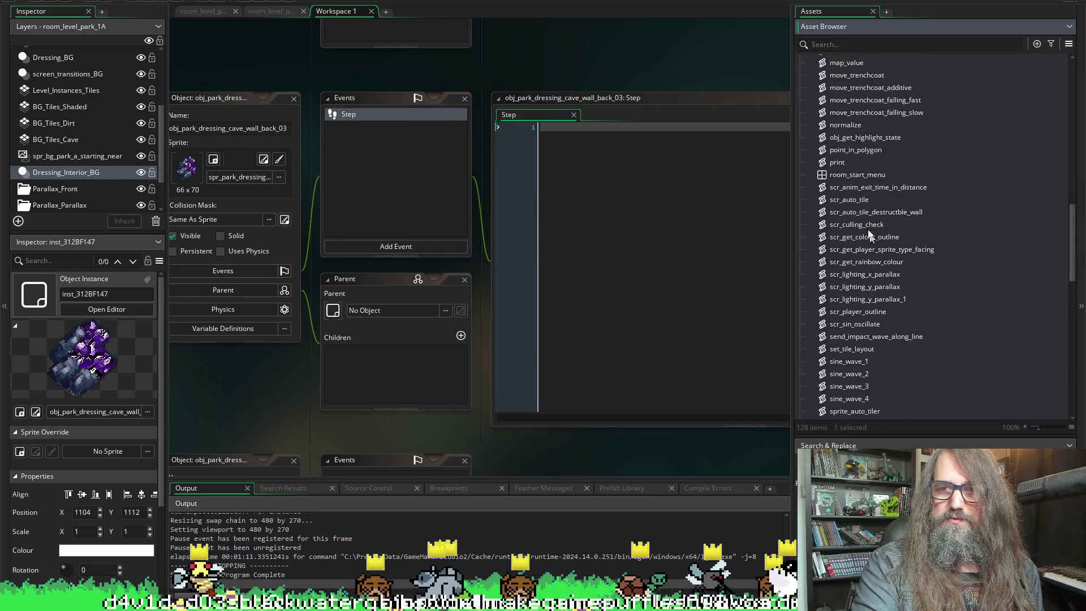
left_click(883, 336)
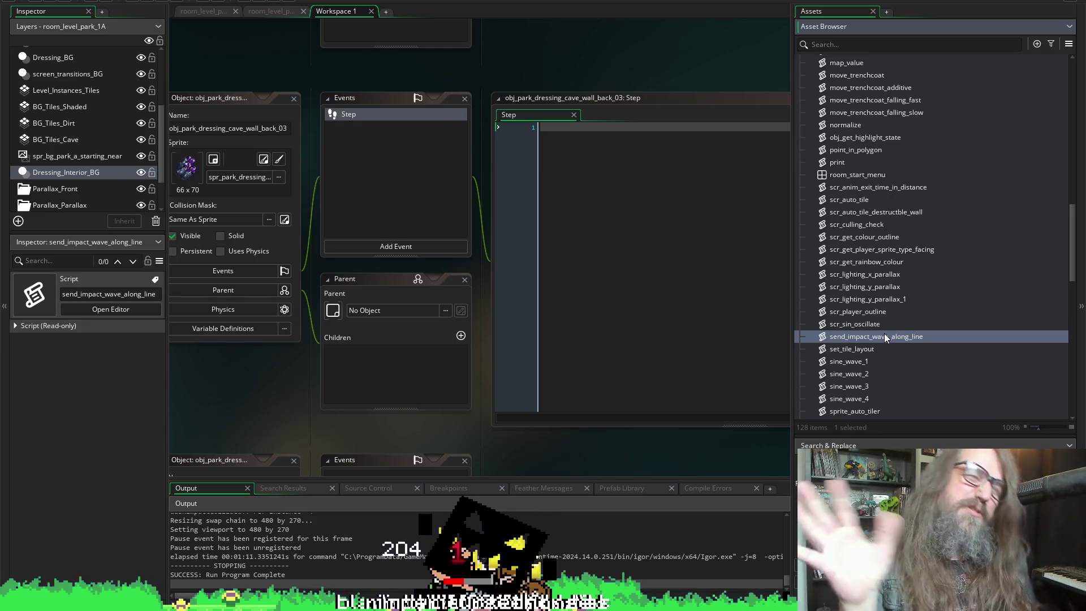
scroll(900, 338, "down", 2)
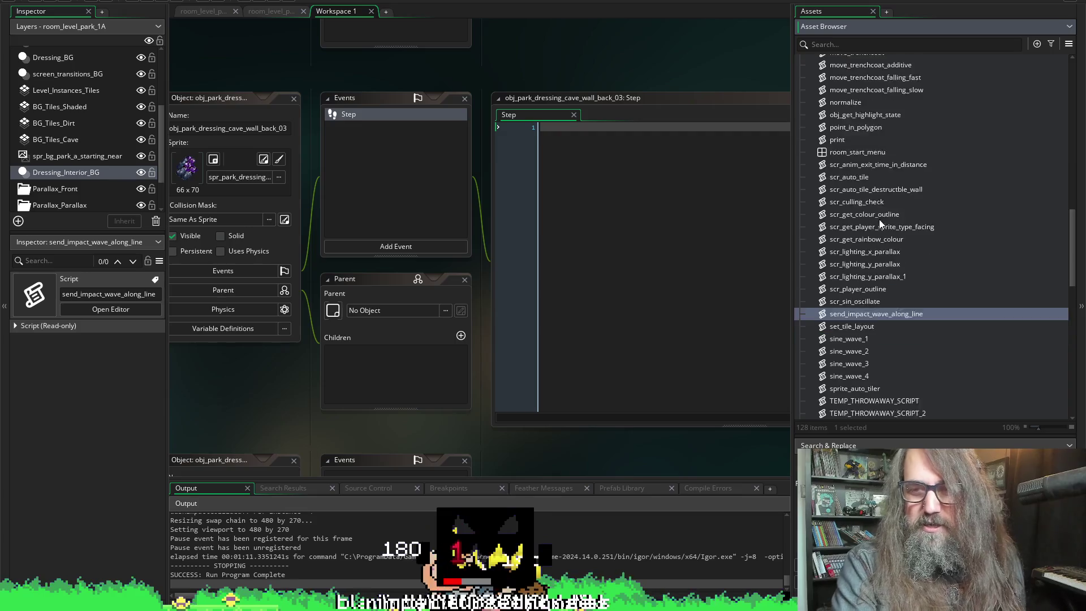
scroll(892, 280, "down", 2)
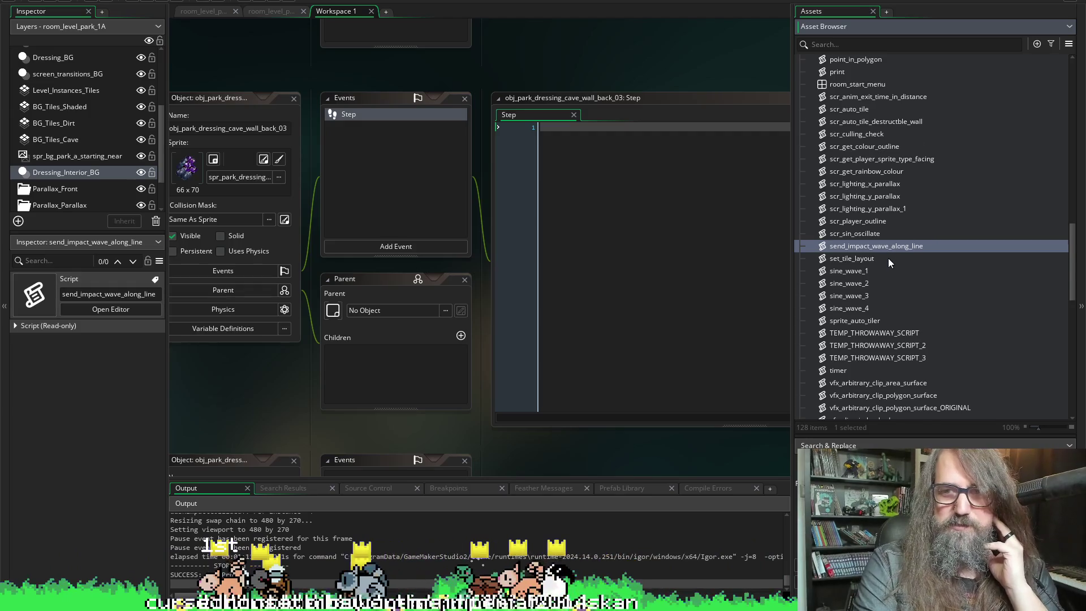
scroll(888, 258, "up", 2)
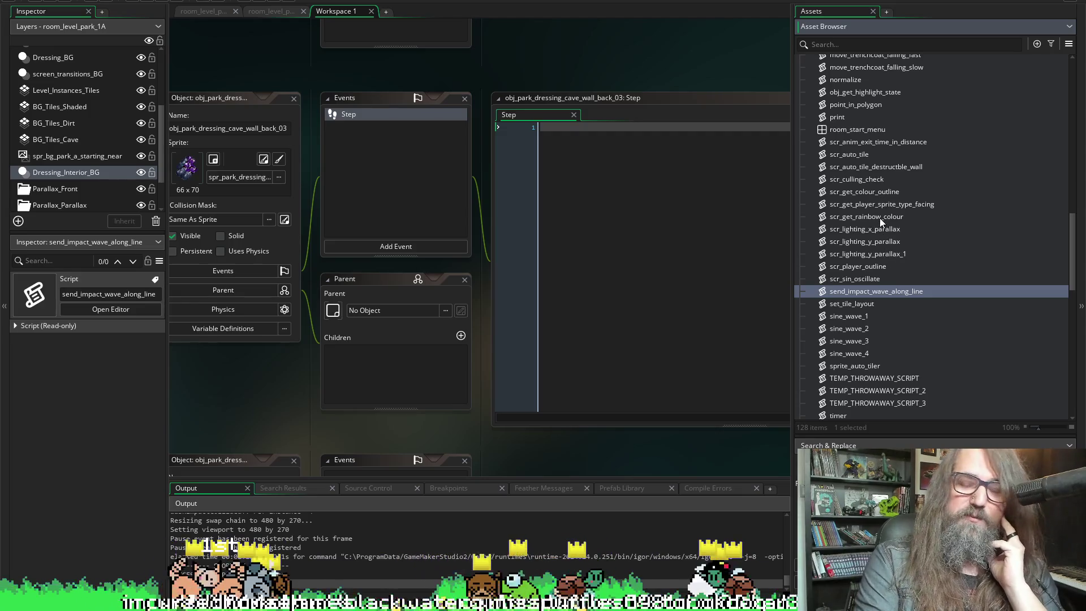
scroll(887, 242, "up", 1)
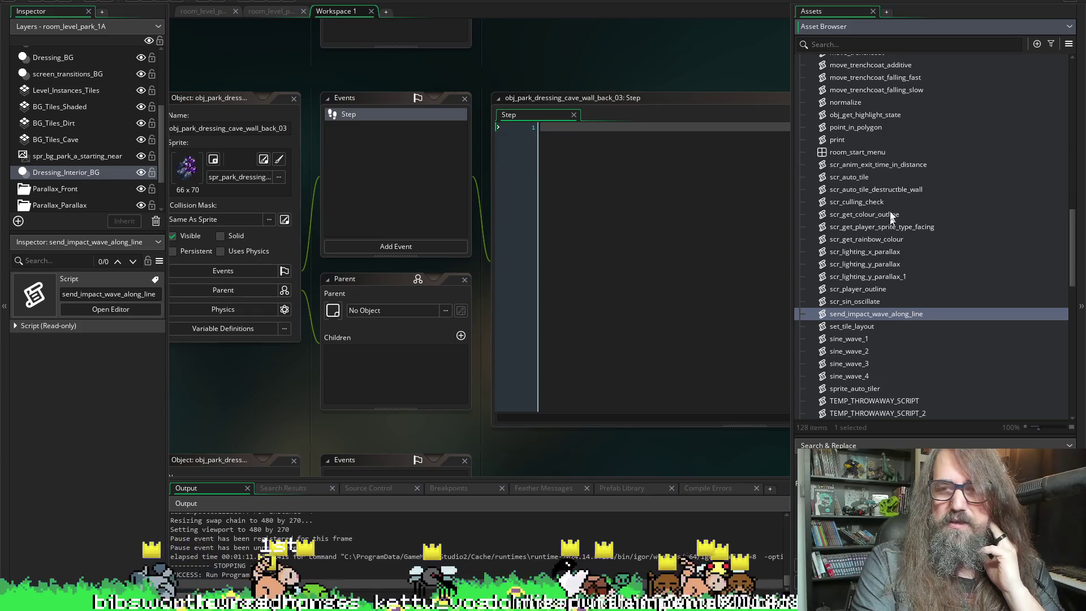
left_click(871, 227)
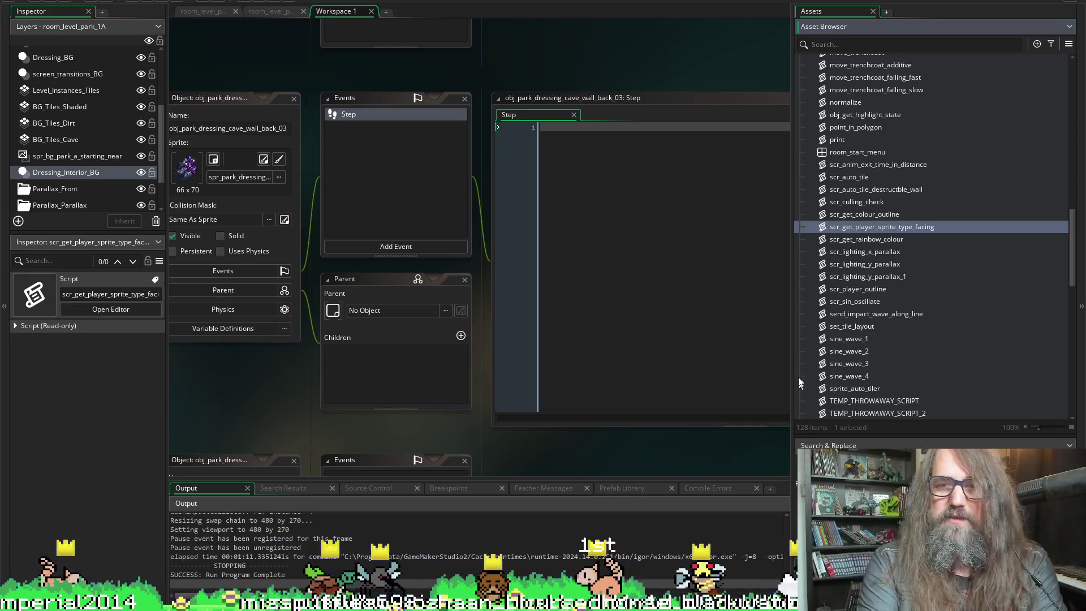
scroll(878, 250, "down", 2)
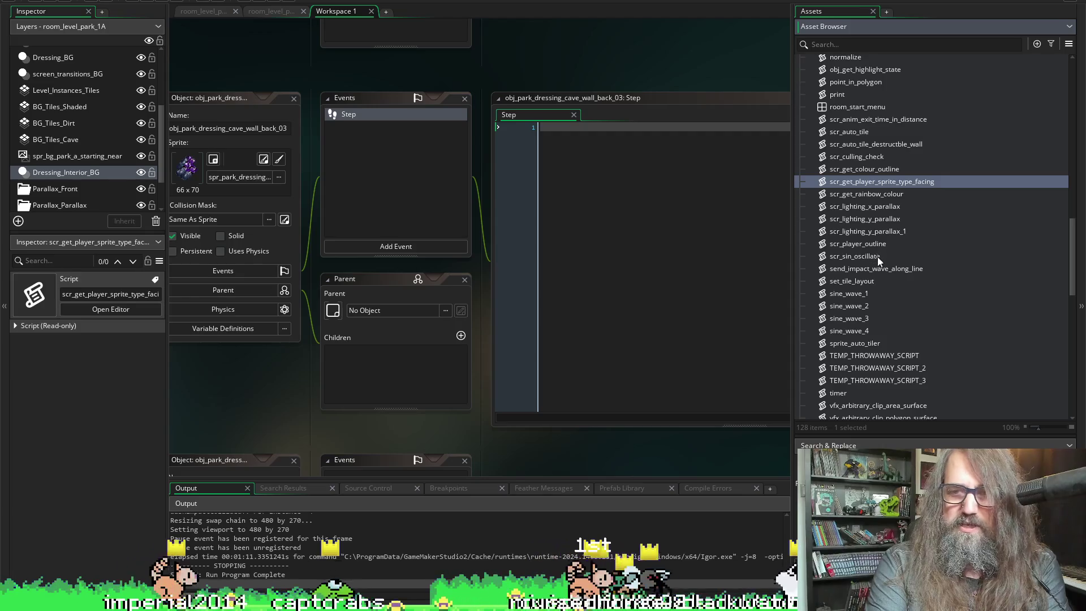
scroll(877, 256, "down", 3)
scroll(871, 283, "up", 9)
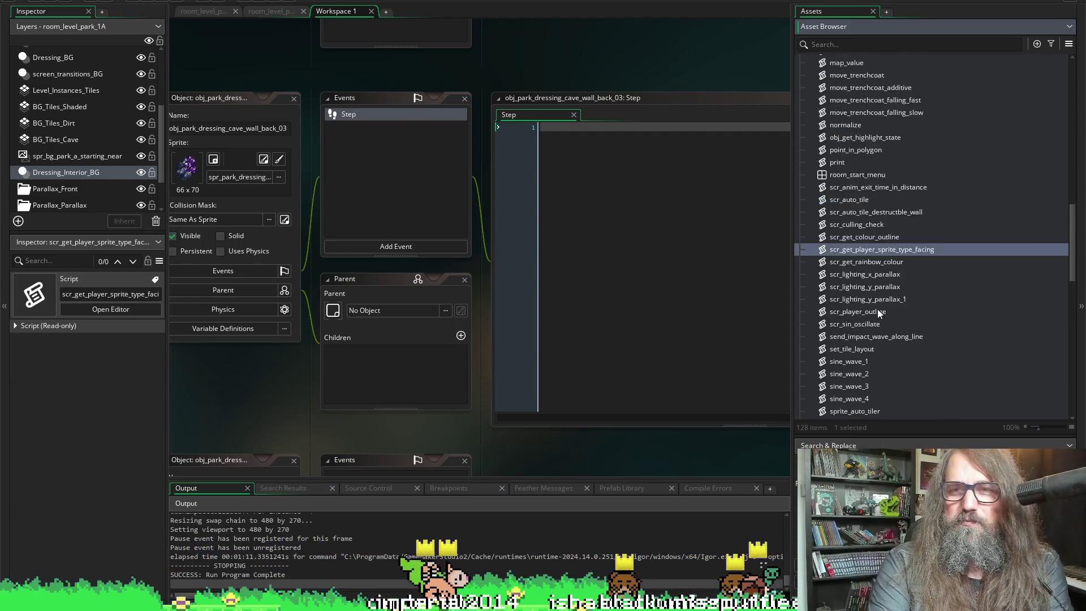
scroll(883, 213, "up", 1)
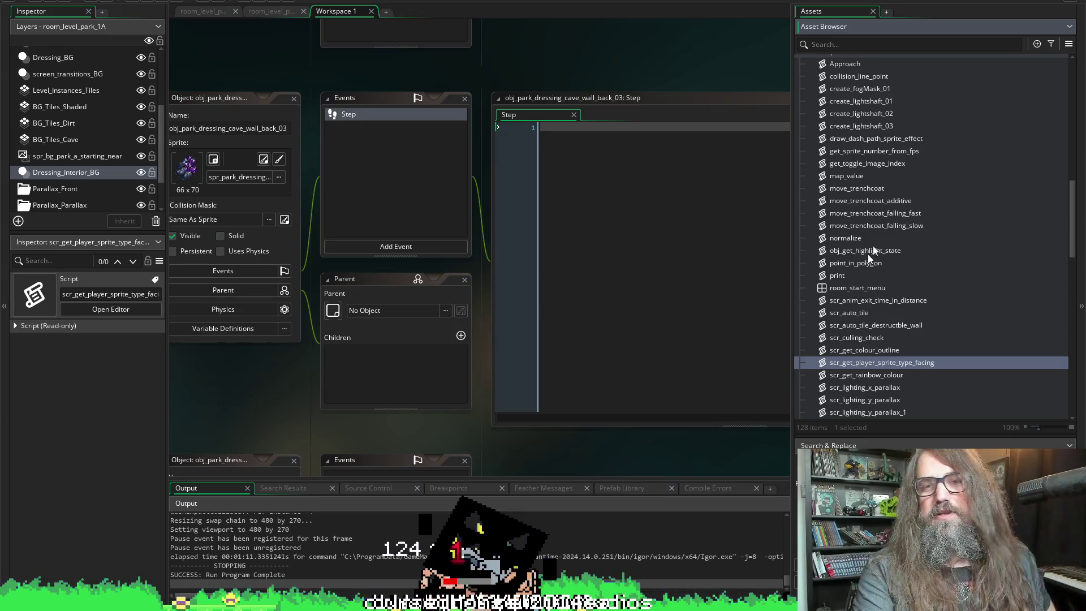
scroll(905, 267, "up", 2)
scroll(901, 266, "down", 2)
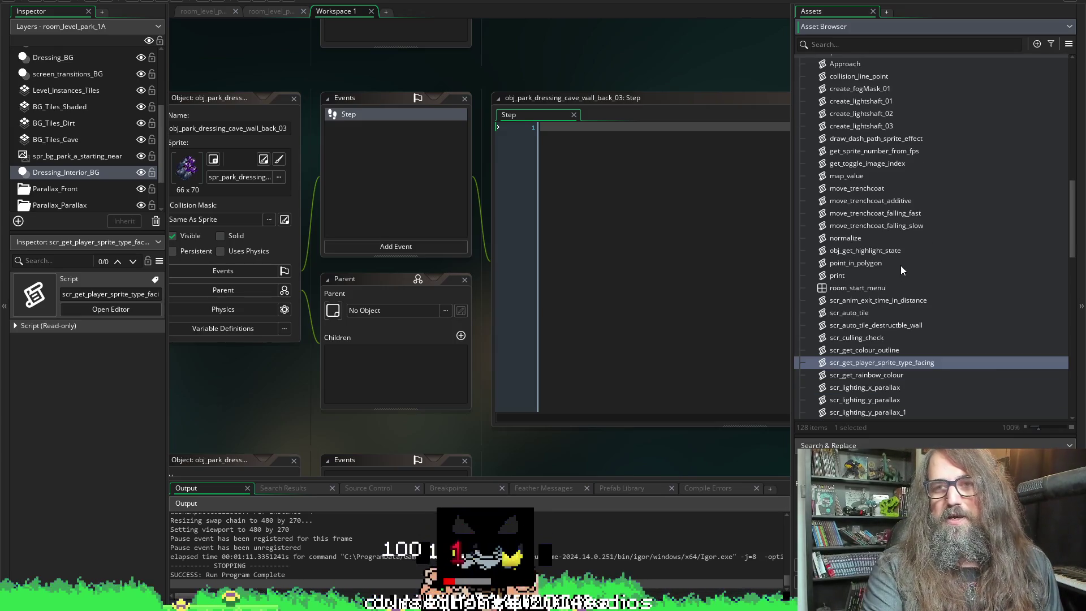
left_click(864, 164)
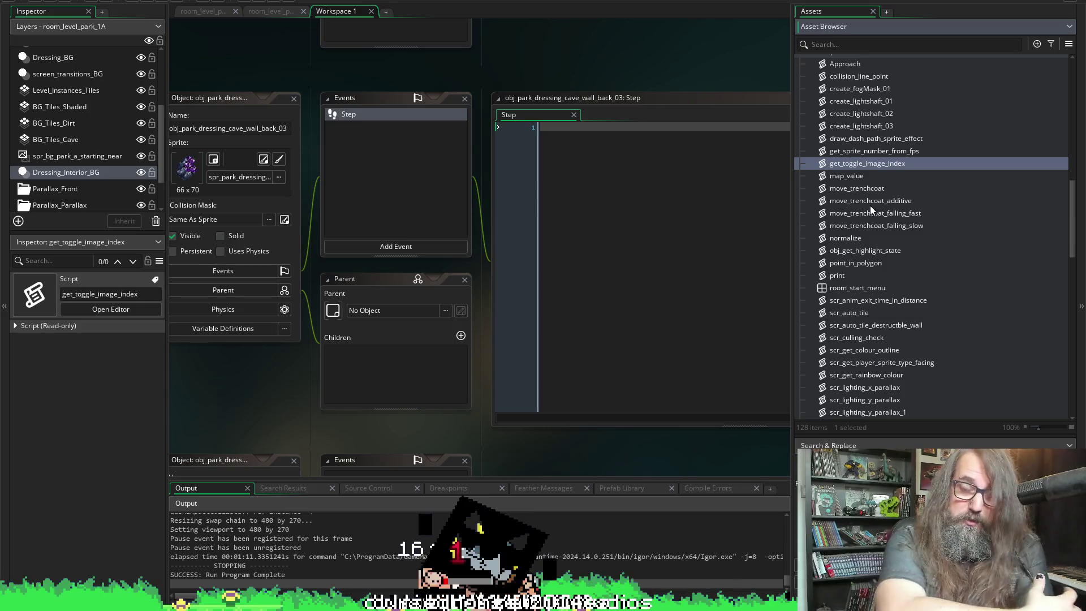
scroll(922, 260, "down", 2)
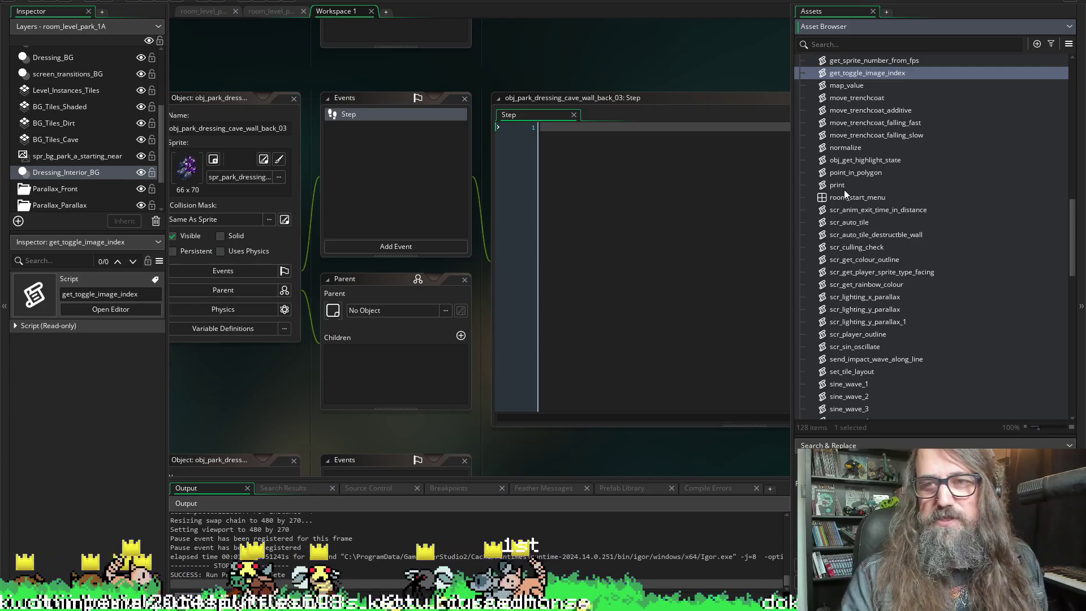
- Select move_trenchcoat_additive, then pan the workspace to centre cave wall back 03's empty Step editor
scroll(970, 248, "up", 2)
left_click(906, 151)
scroll(919, 193, "down", 4)
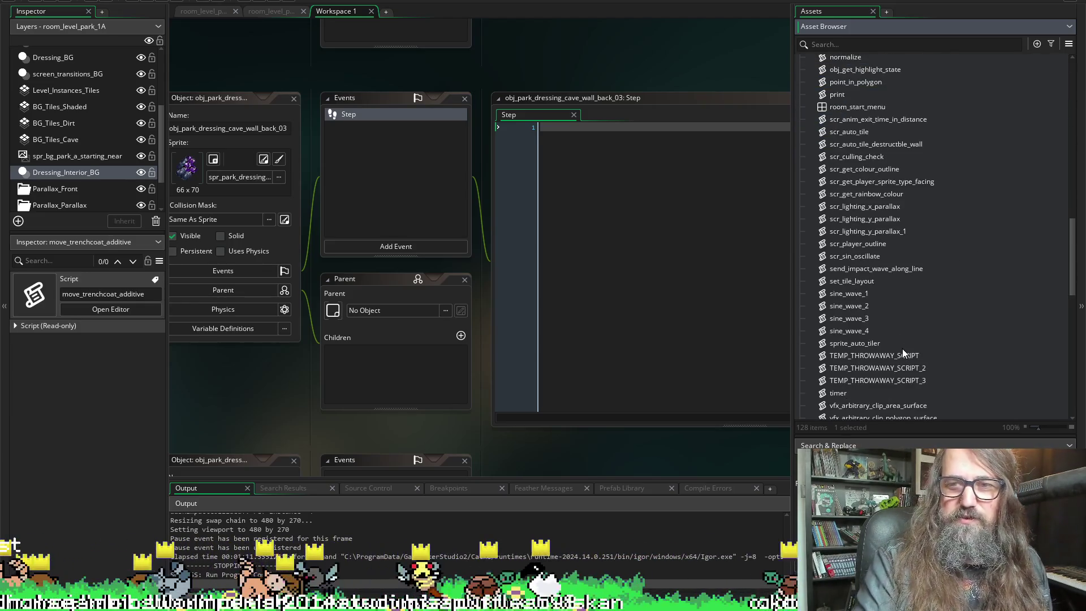
scroll(924, 358, "down", 2)
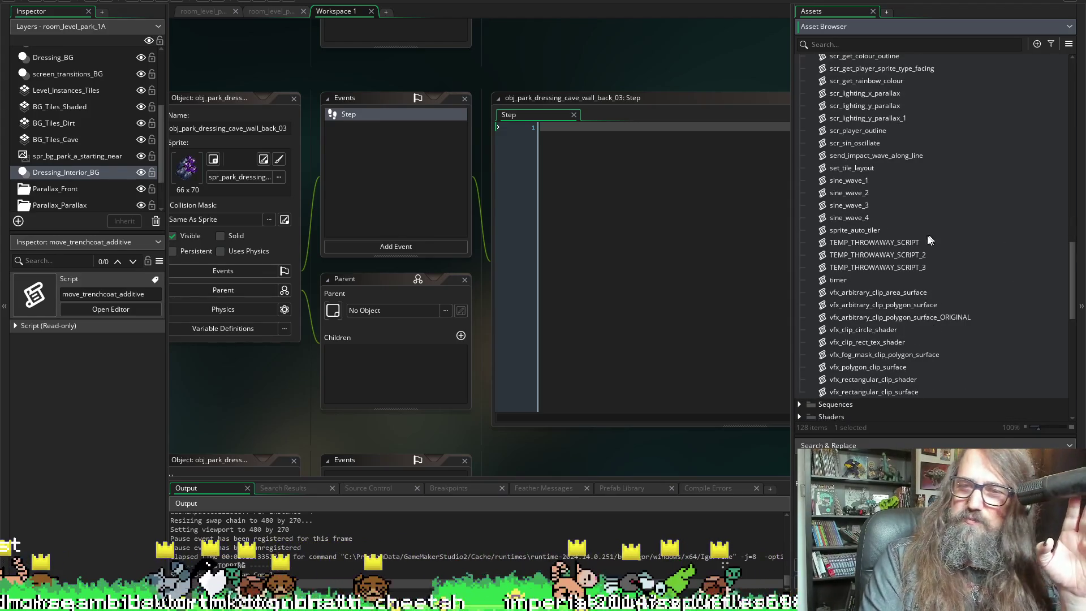
scroll(867, 292, "down", 1)
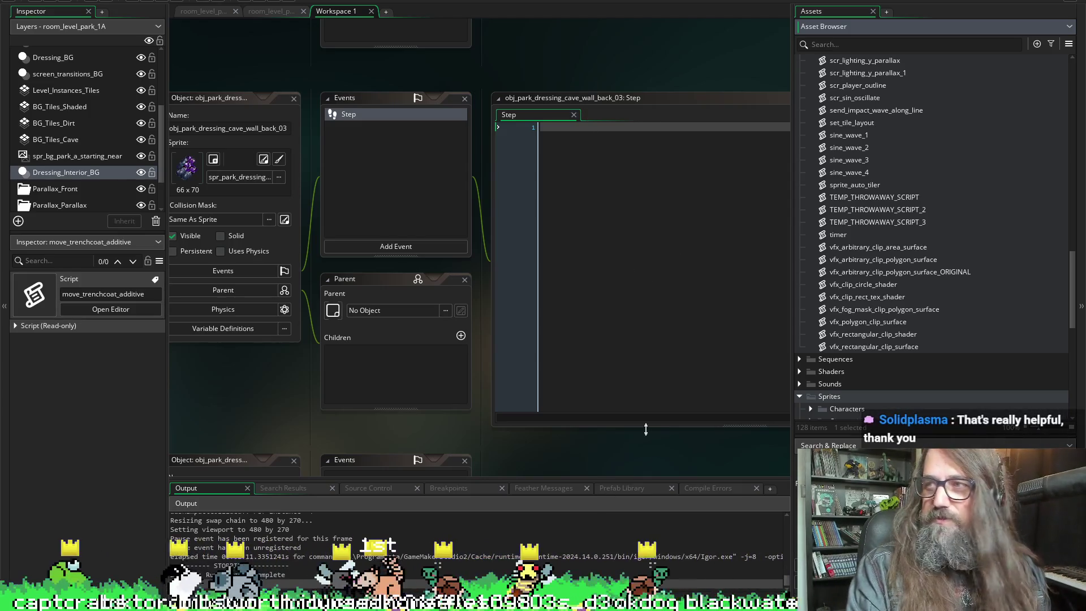
mouse_move(700, 443)
left_mouse_down()
mouse_move(517, 436)
mouse_move(686, 419)
mouse_move(551, 408)
mouse_move(369, 423)
mouse_move(405, 420)
left_mouse_up()
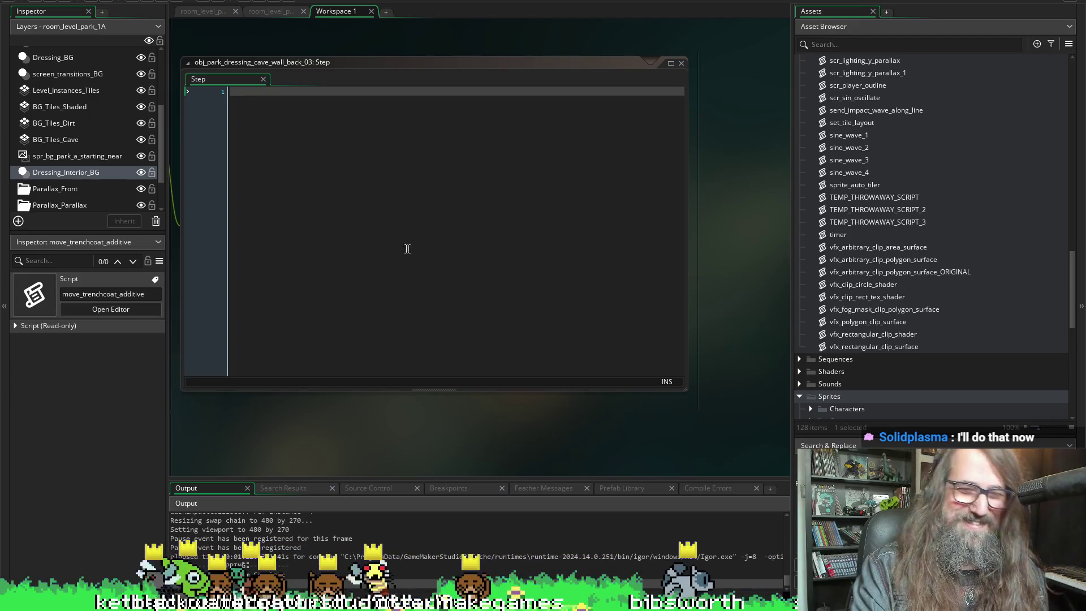
- Focus the empty Step code of obj_park_dressing_cave_wall_back_03
left_click(338, 215)
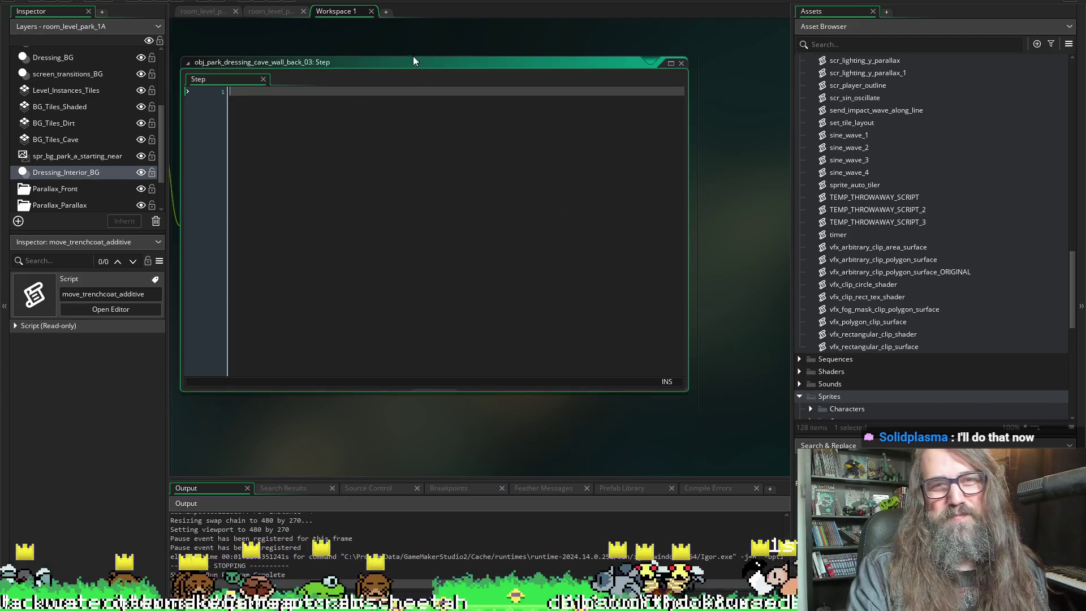
scroll(413, 56, "left", 5)
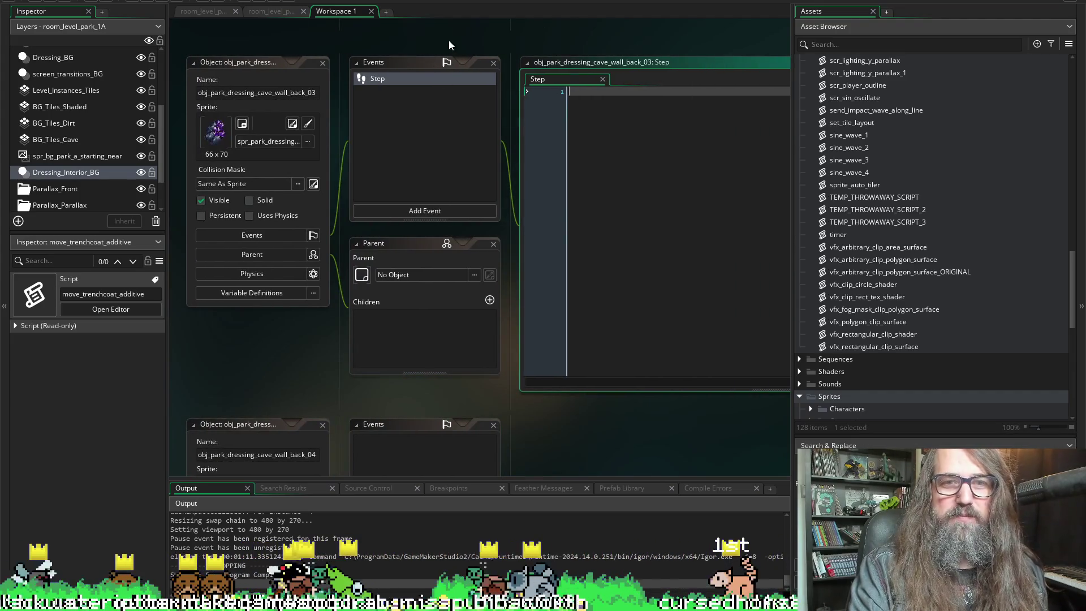
scroll(589, 39, "right", 2)
- Find scr_lighting_y_parallax in the Asset Browser, comparing it with scr_lighting_y_parallax_1
left_click(971, 258)
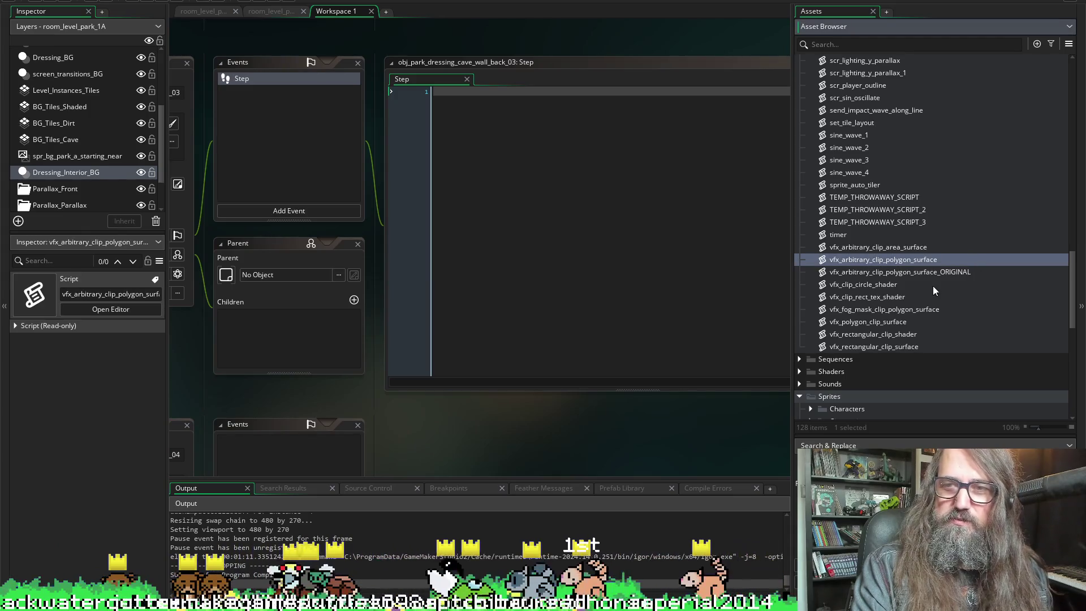
scroll(911, 307, "up", 3)
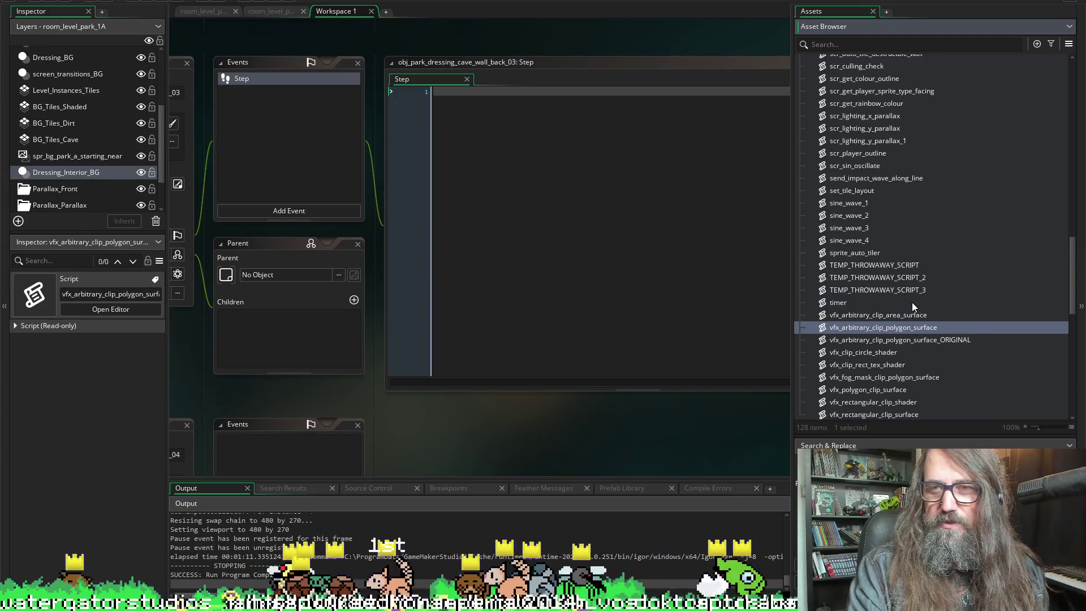
scroll(905, 298, "up", 3)
left_click(859, 209)
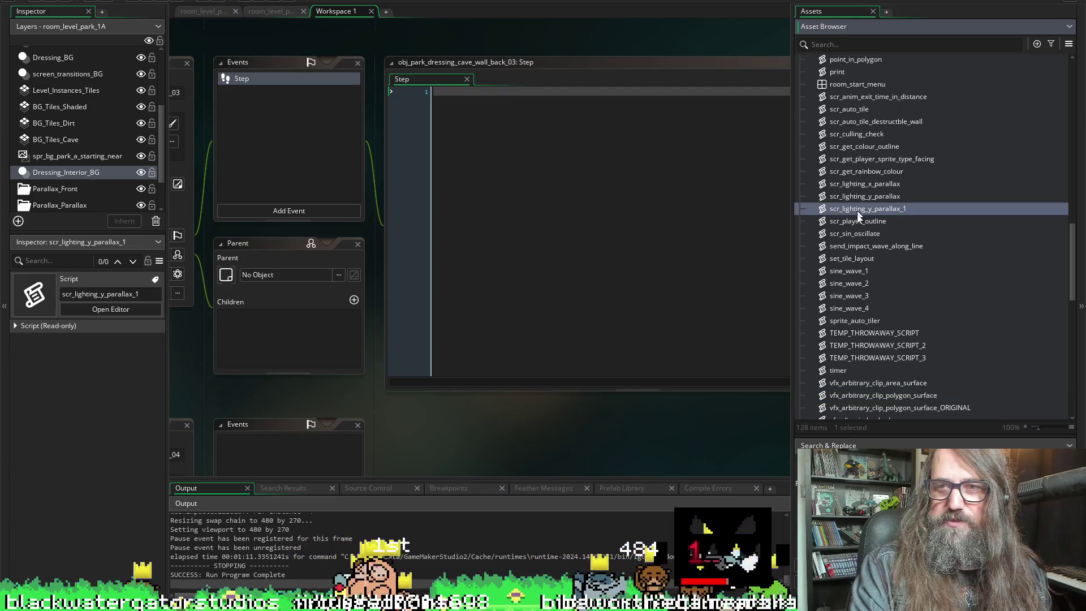
left_click(855, 197)
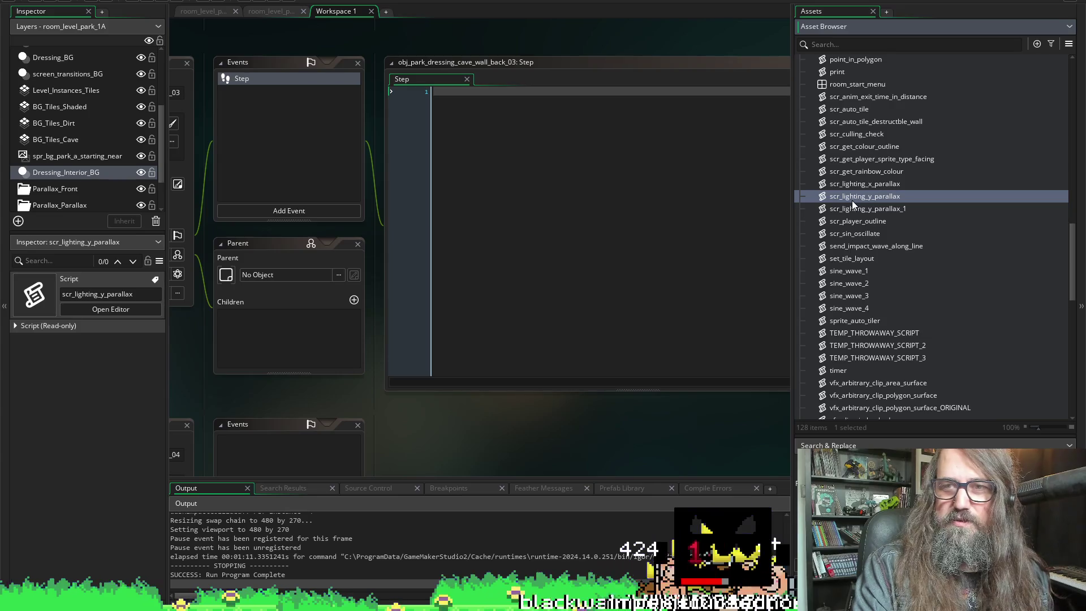
left_click(854, 209)
left_click(854, 197)
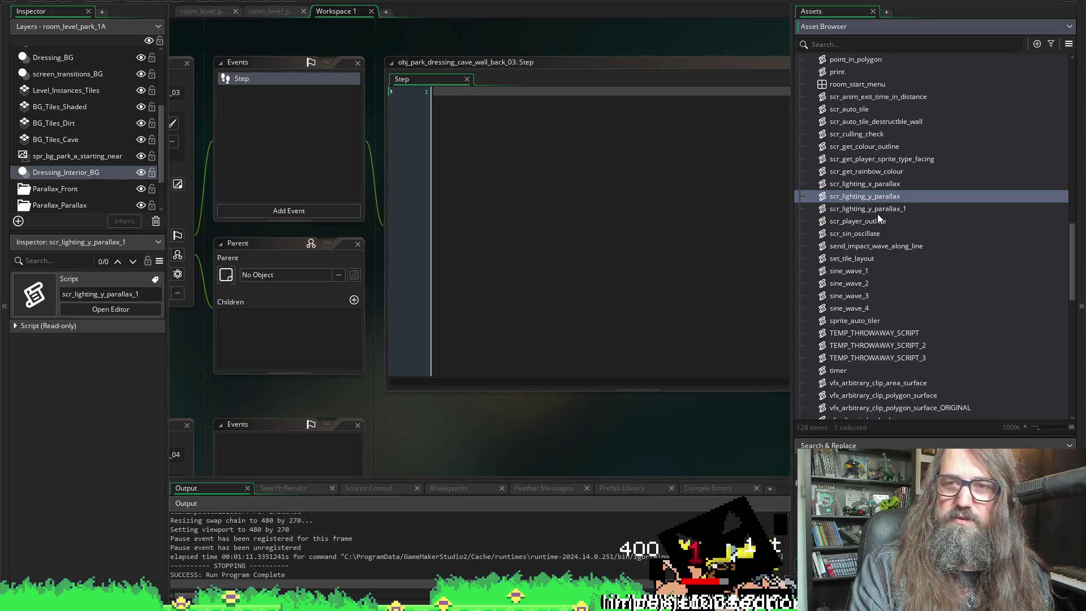
- Open scr_lighting_y_parallax, copy its function name, and close the script editor
double_click(861, 196)
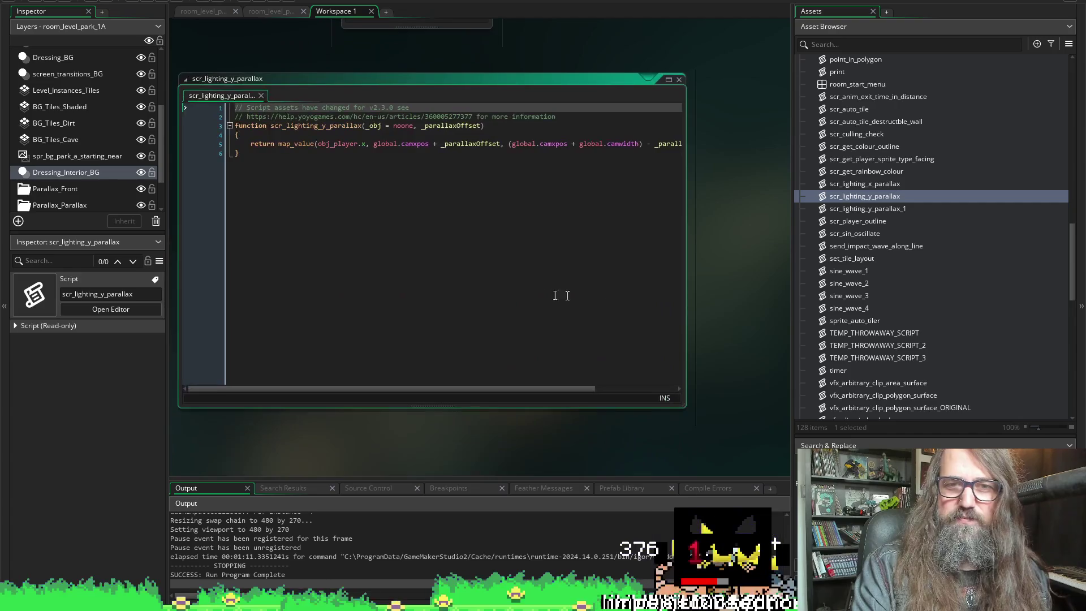
double_click(304, 125)
key("ctrl+c")
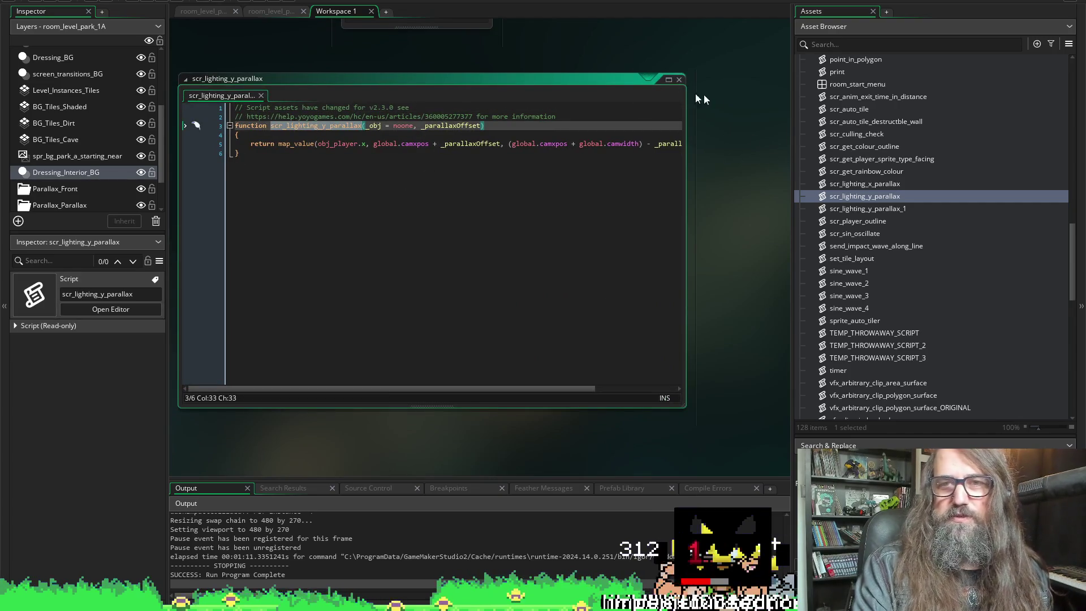
left_click(679, 79)
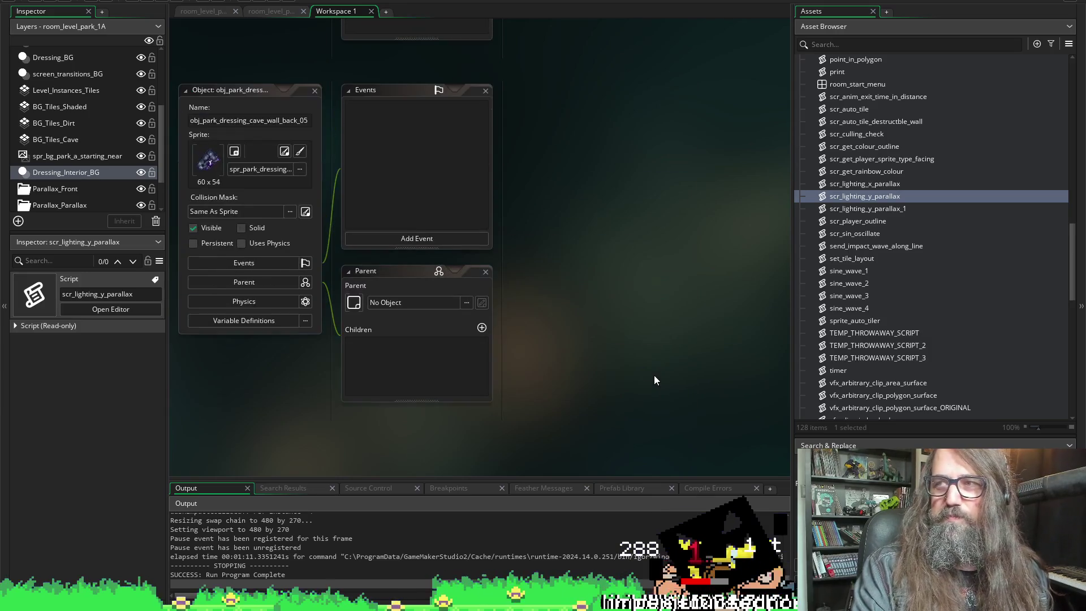
- Pan the workspace back to cave wall back 03's empty Step editor
scroll(687, 342, "right", 3)
scroll(539, 326, "left", 4)
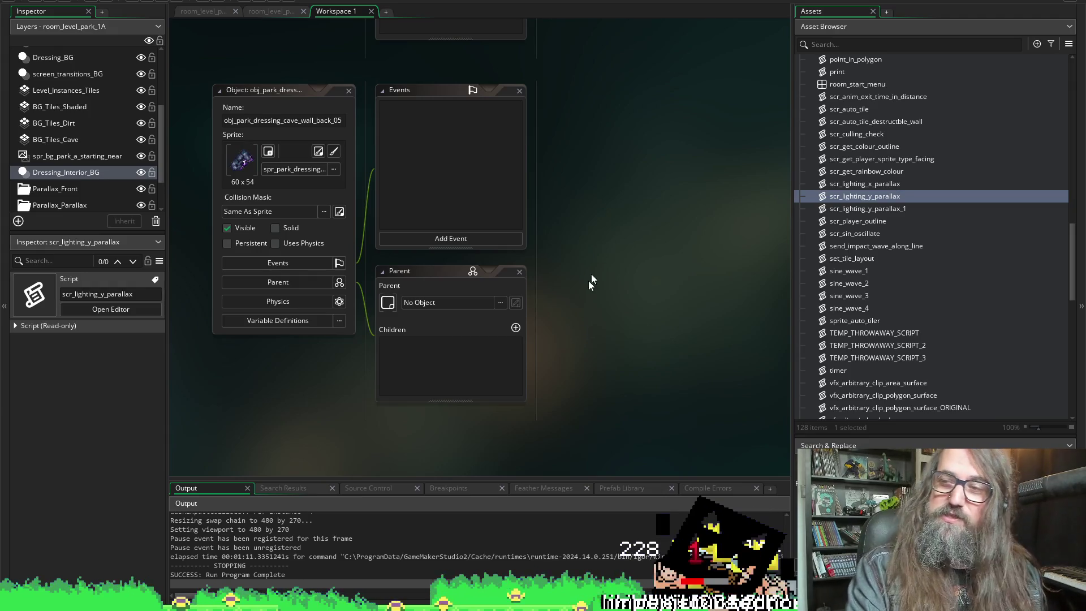
scroll(612, 291, "up", 8)
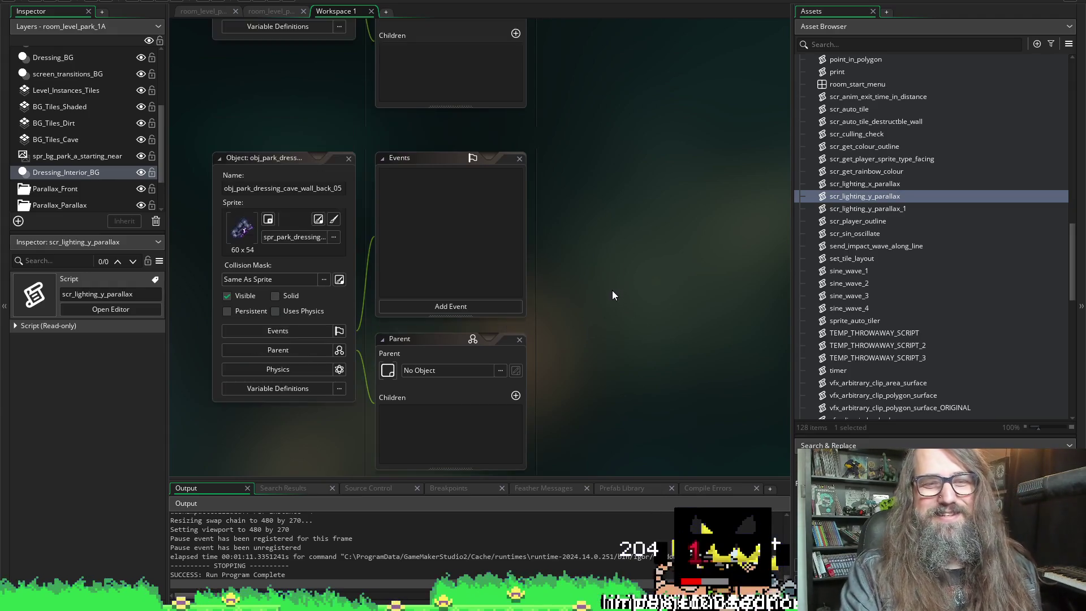
scroll(603, 328, "up", 2)
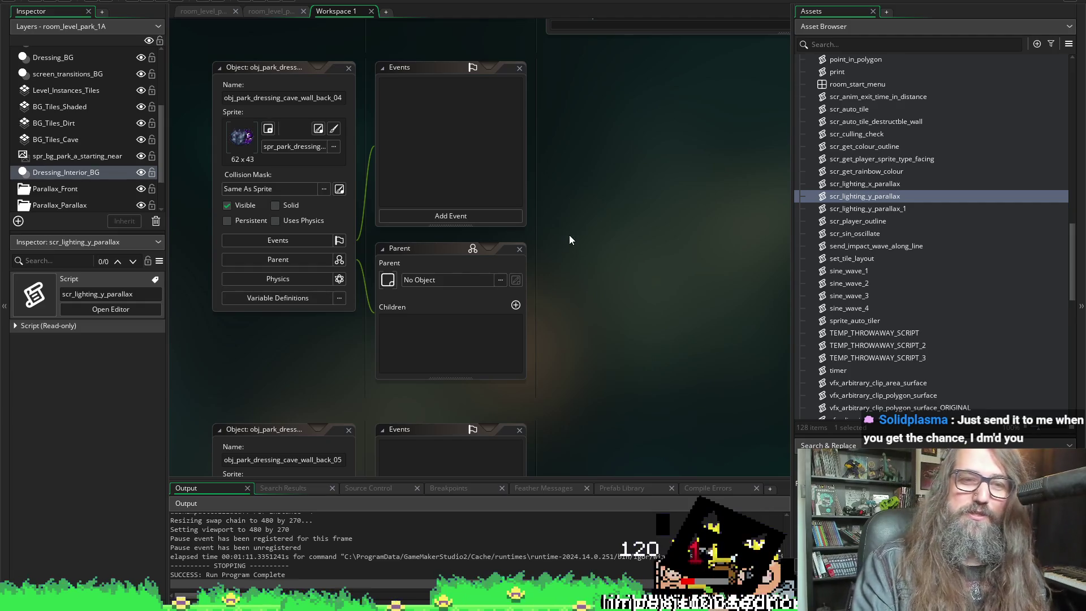
scroll(568, 234, "left", 4)
scroll(605, 240, "right", 6)
scroll(554, 268, "down", 5)
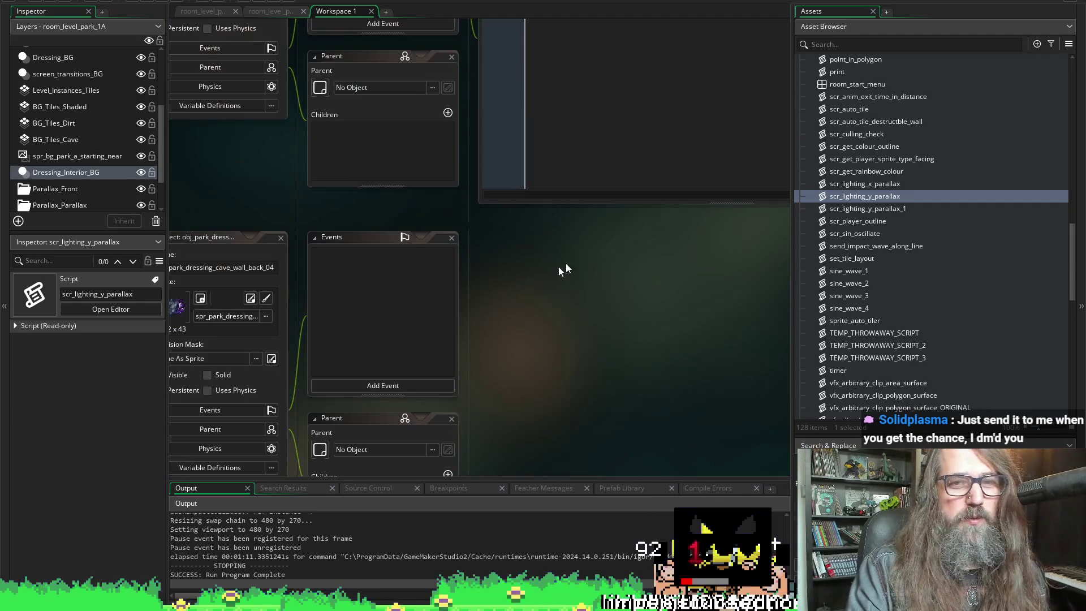
scroll(532, 323, "up", 5)
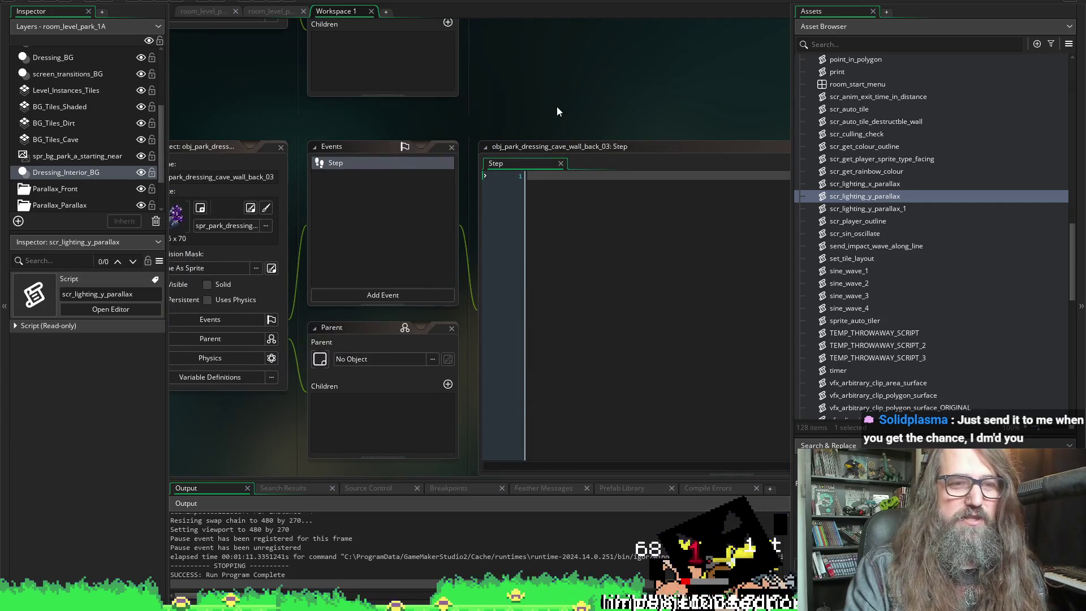
scroll(565, 80, "right", 5)
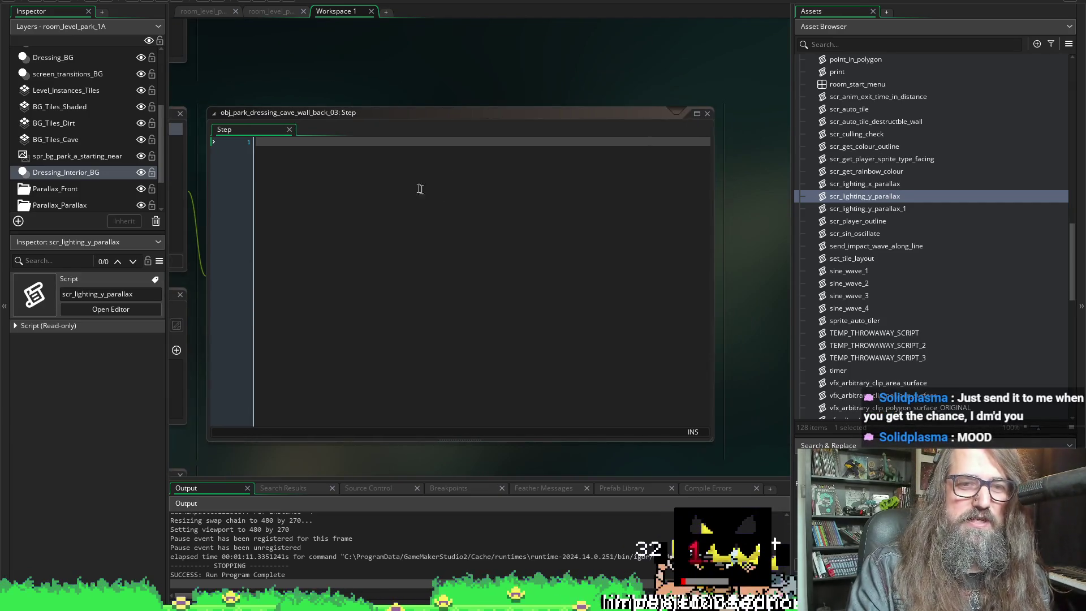
left_click(425, 191)
key("ctrl+v")
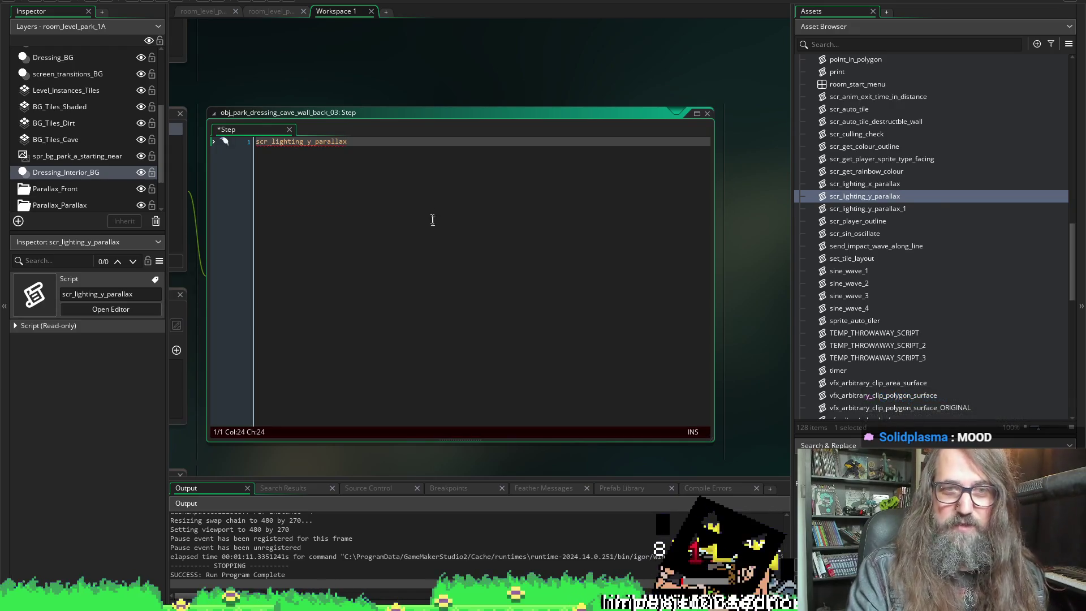
middle_click(306, 142)
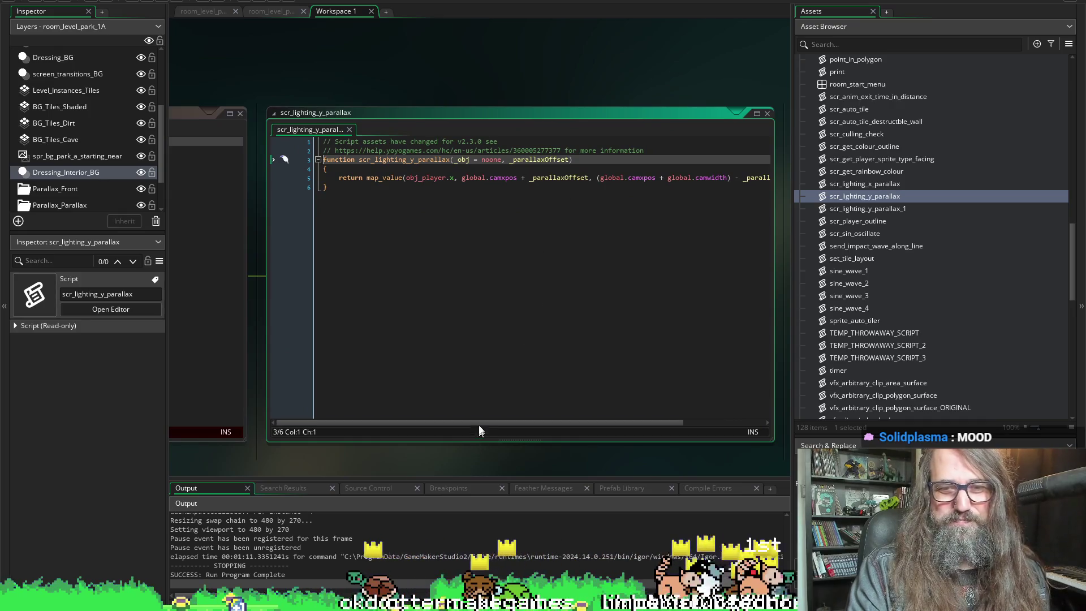
left_click_drag(477, 424, 629, 413)
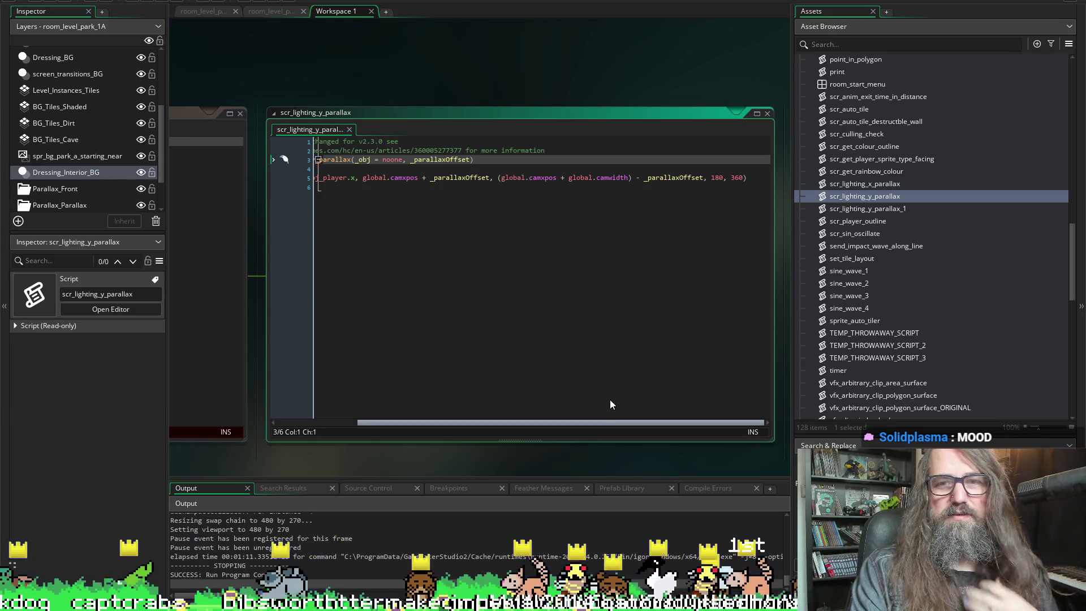
left_click_drag(609, 422, 377, 431)
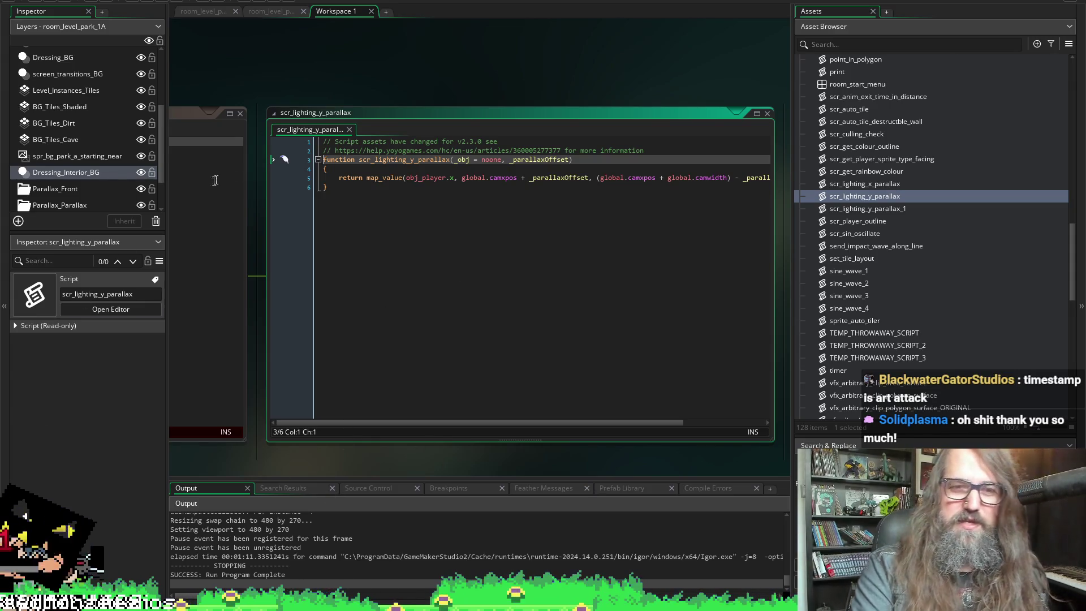
left_click(352, 215)
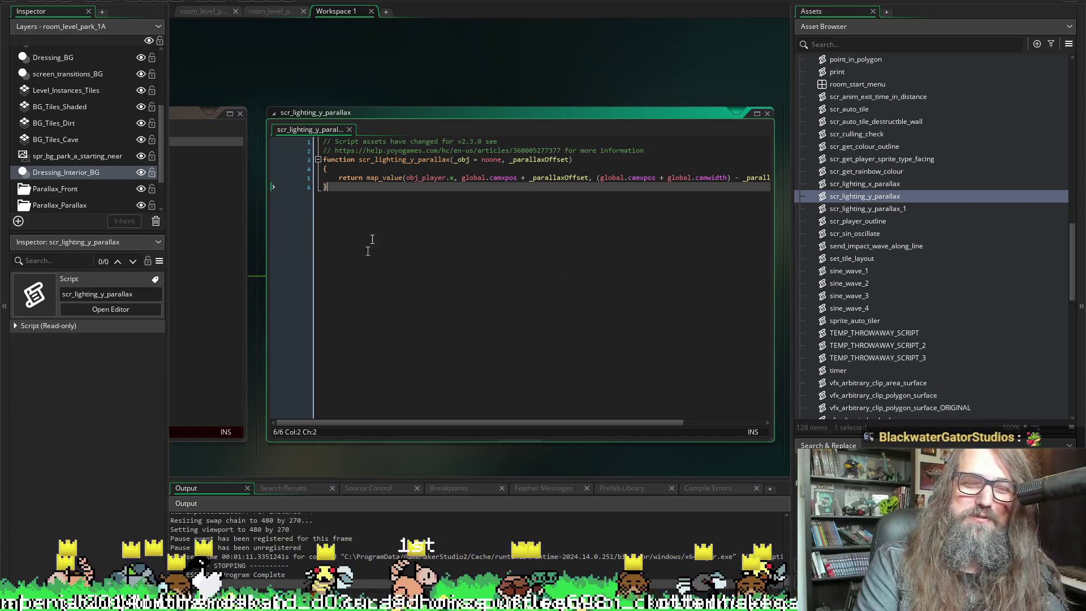
left_click(66, 0)
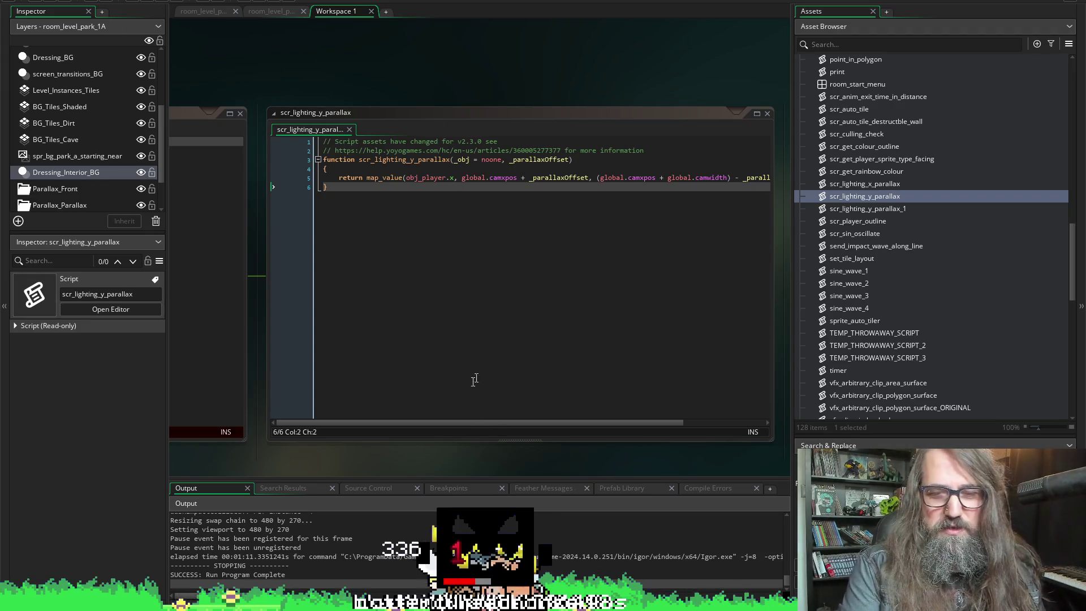
left_click(450, 421)
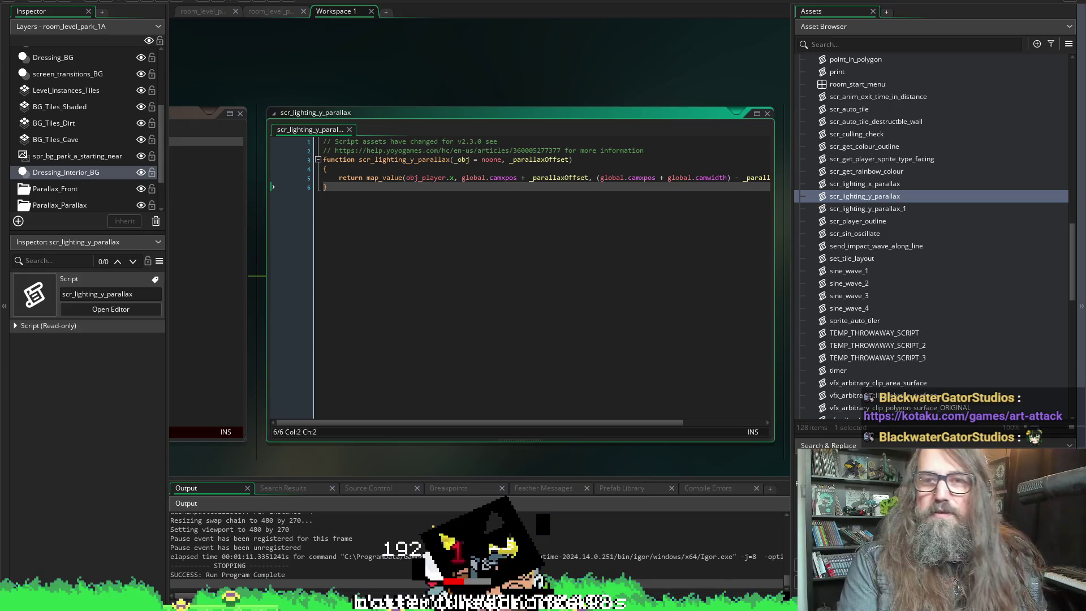
scroll(636, 336, "down", 5)
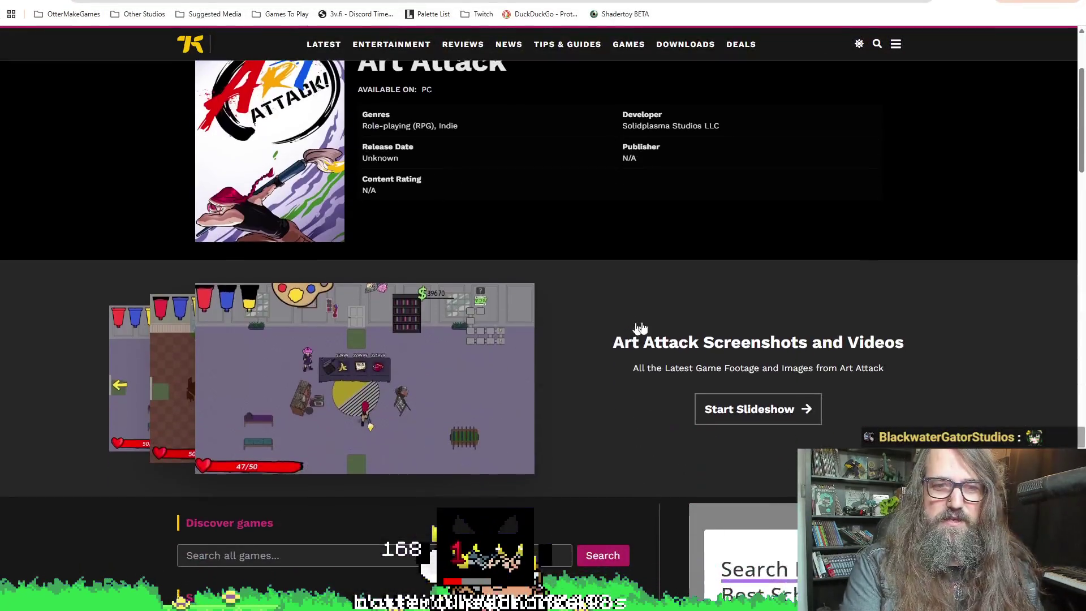
- Scroll the Kotaku Art Attack page and start its screenshot slideshow
scroll(566, 339, "down", 1)
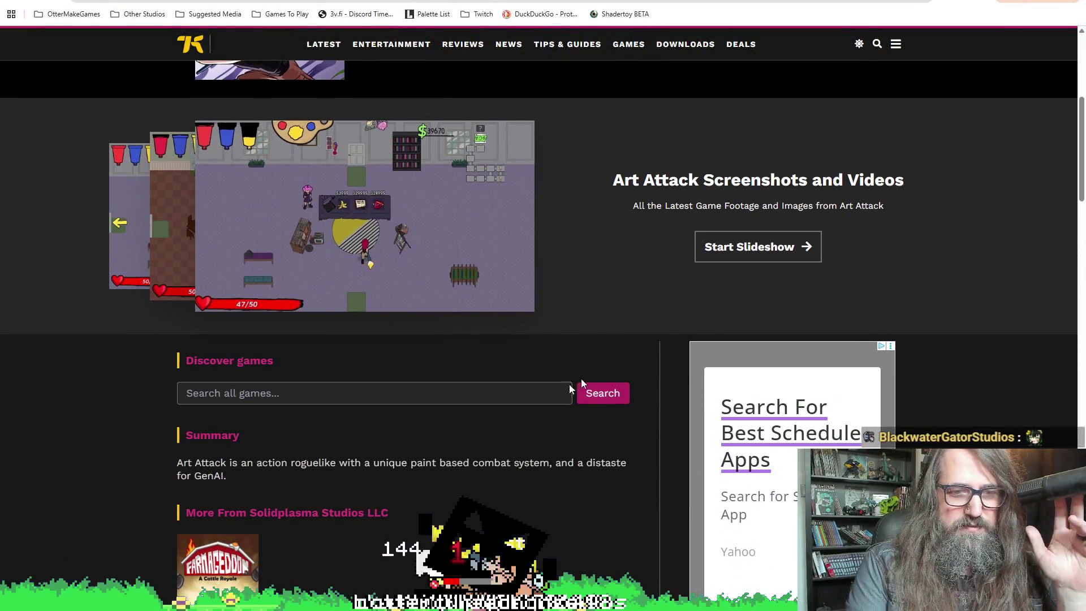
scroll(566, 379, "down", 1)
scroll(547, 385, "down", 3)
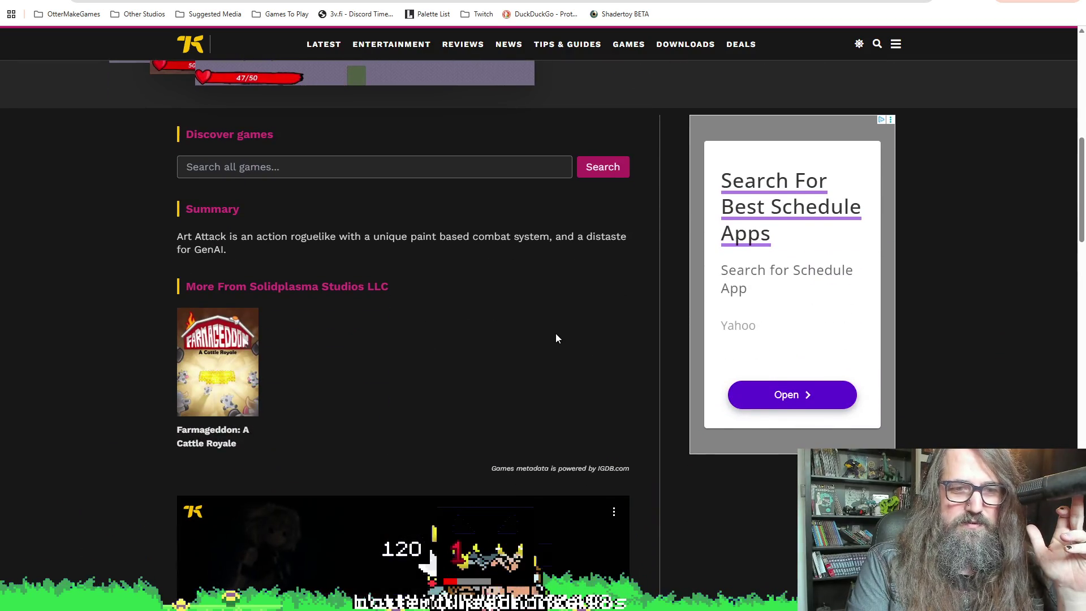
scroll(556, 334, "down", 3)
scroll(556, 338, "down", 4)
scroll(444, 260, "up", 12)
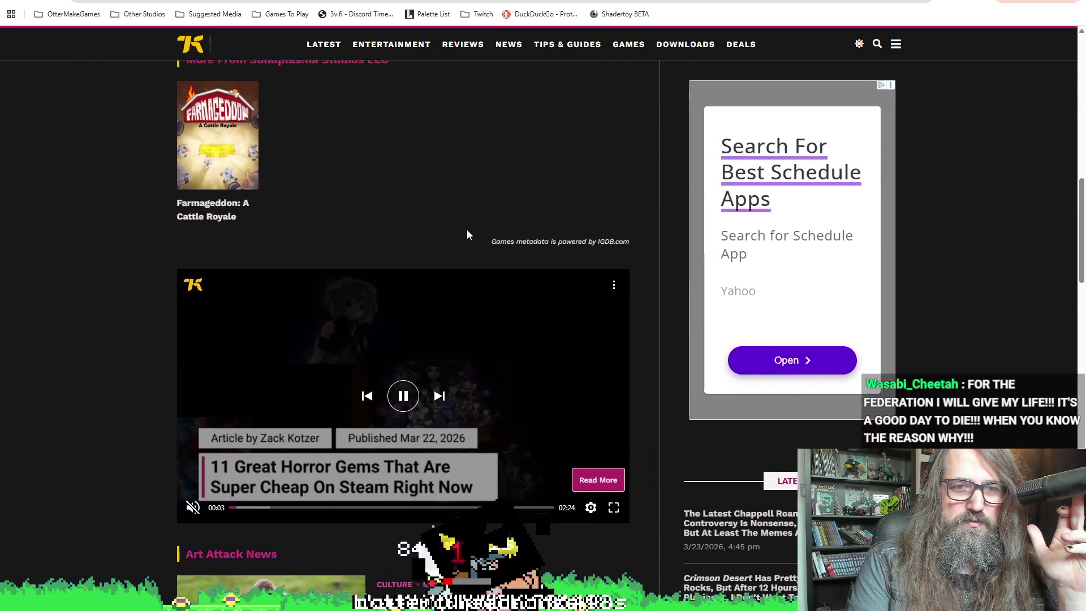
left_click(398, 316)
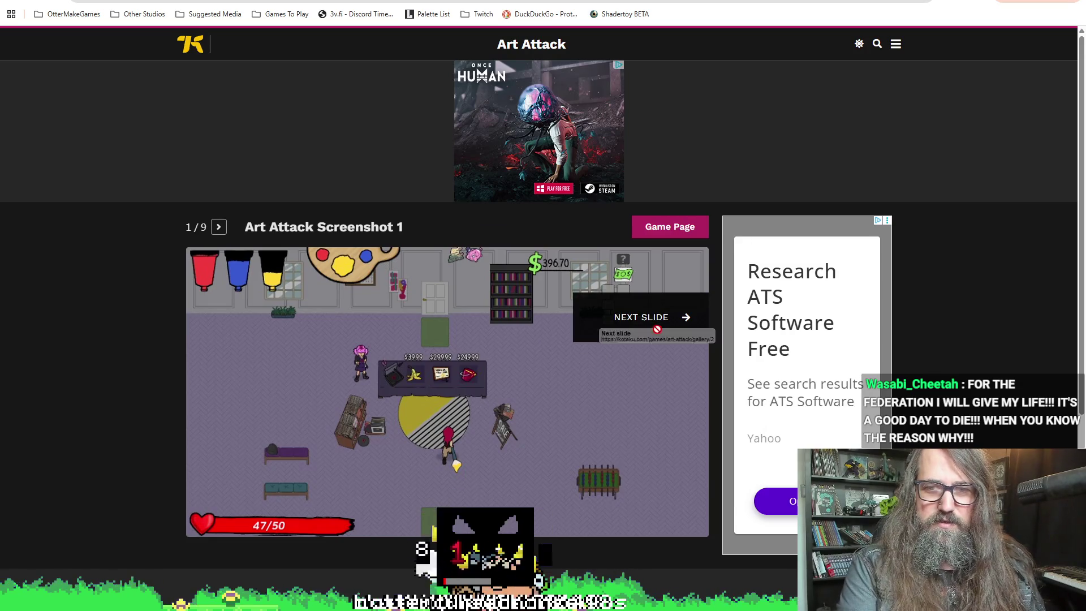
- Advance the slideshow to screenshot 3 of 9, then switch back to GameMaker
left_click(636, 315)
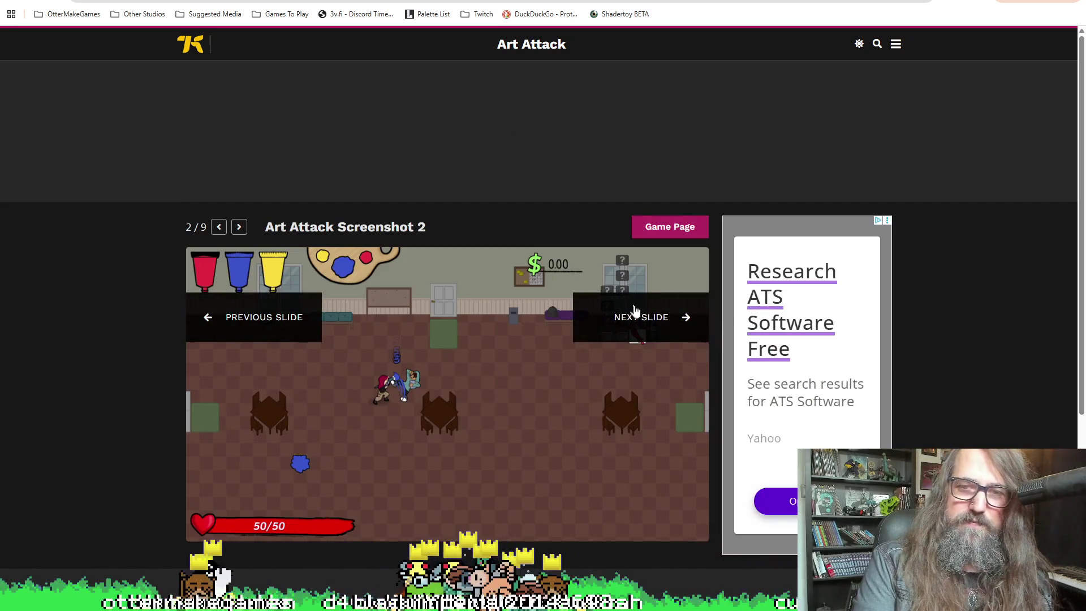
left_click(647, 324)
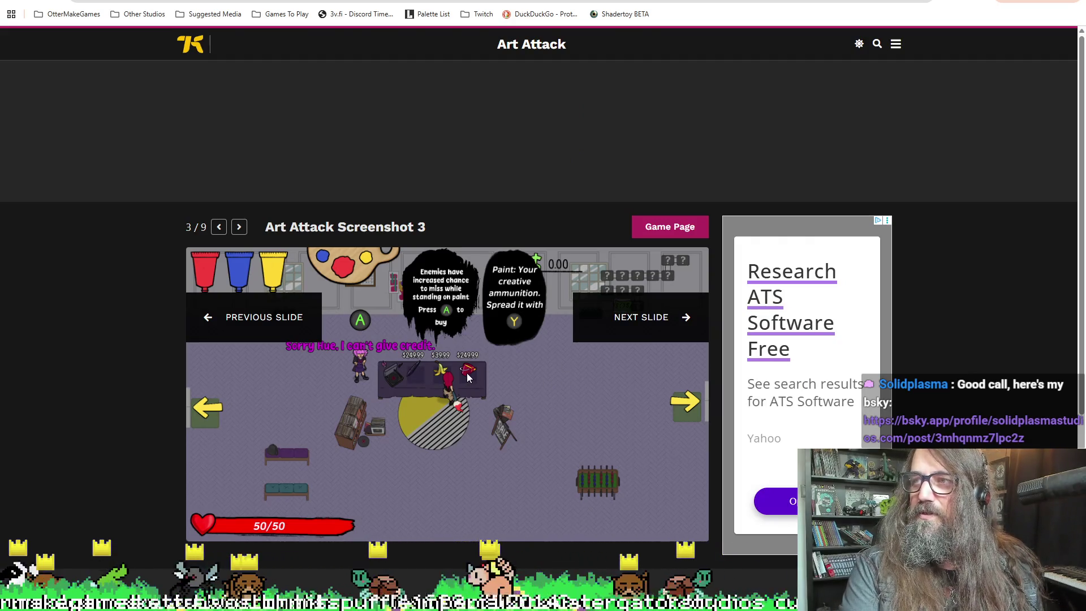
key("alt+Tab")
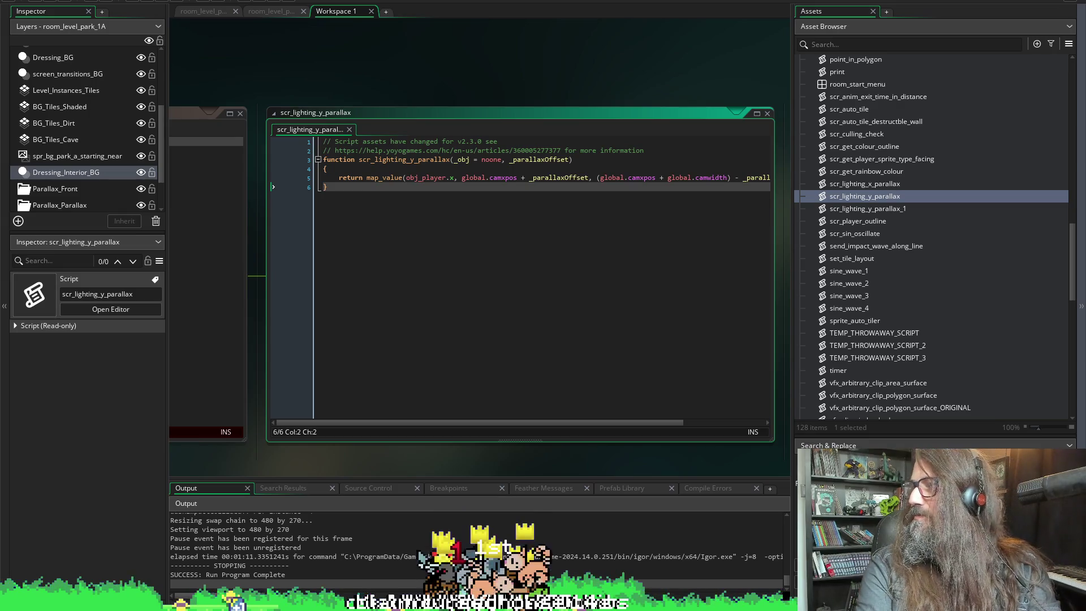
- Drag the browser window showing the Bluesky post over the GameMaker IDE
left_click_drag(949, 99, 351, 0)
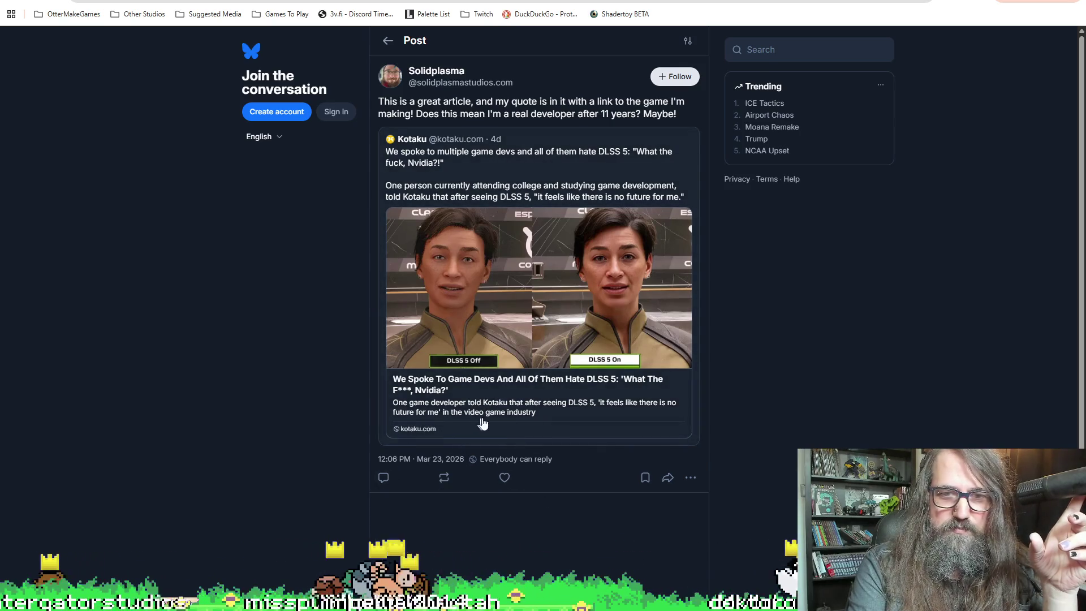
- Open the linked Kotaku article on developers and DLSS 5 and scroll through it
left_click(537, 414)
scroll(90, 166, "down", 8)
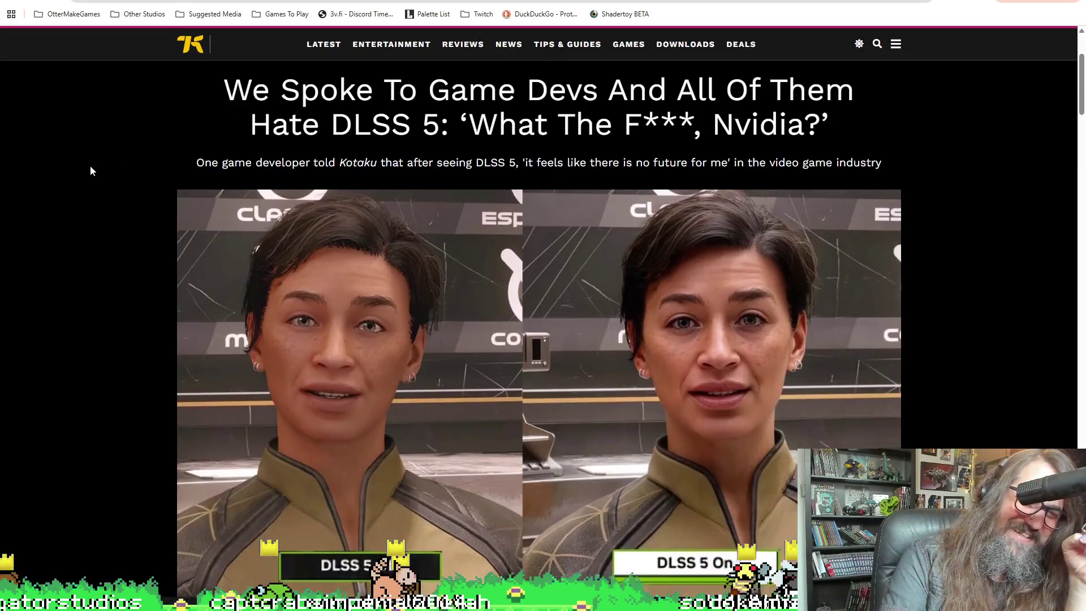
scroll(105, 181, "down", 15)
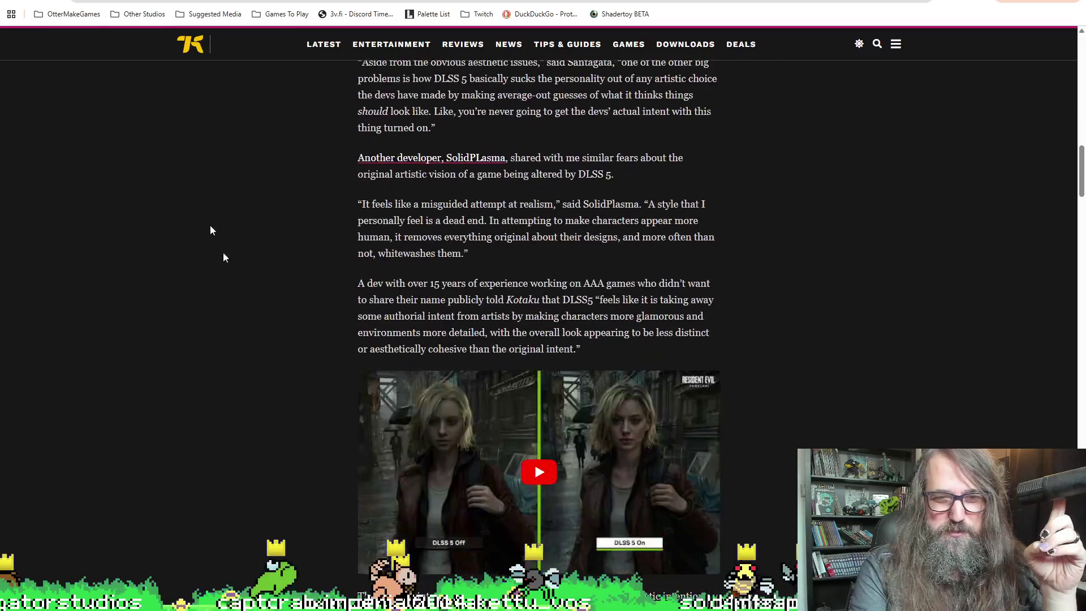
scroll(225, 299, "down", 11)
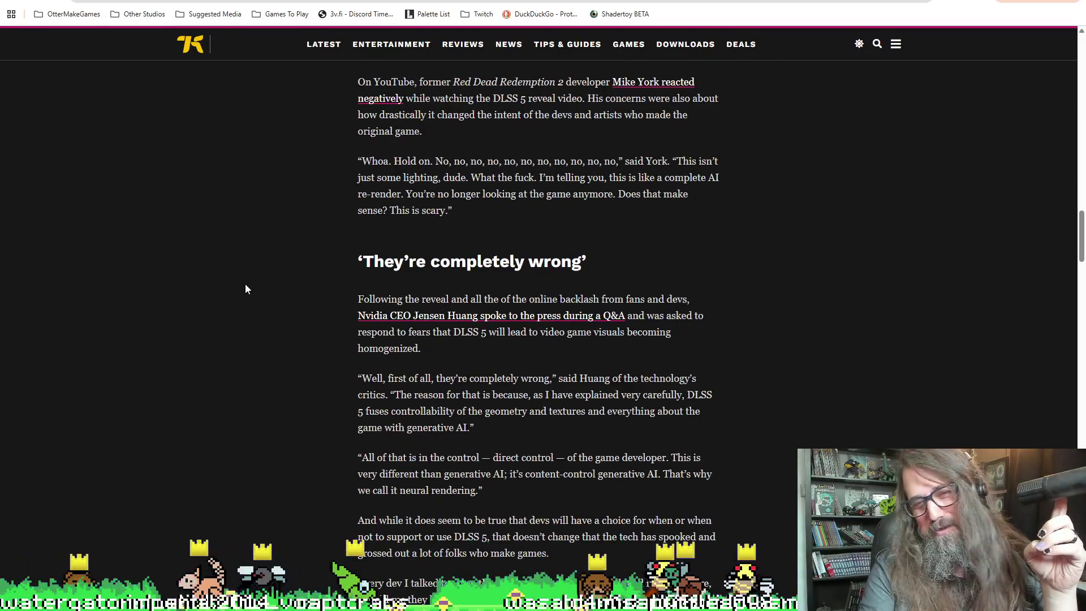
scroll(241, 283, "up", 4)
scroll(241, 282, "down", 7)
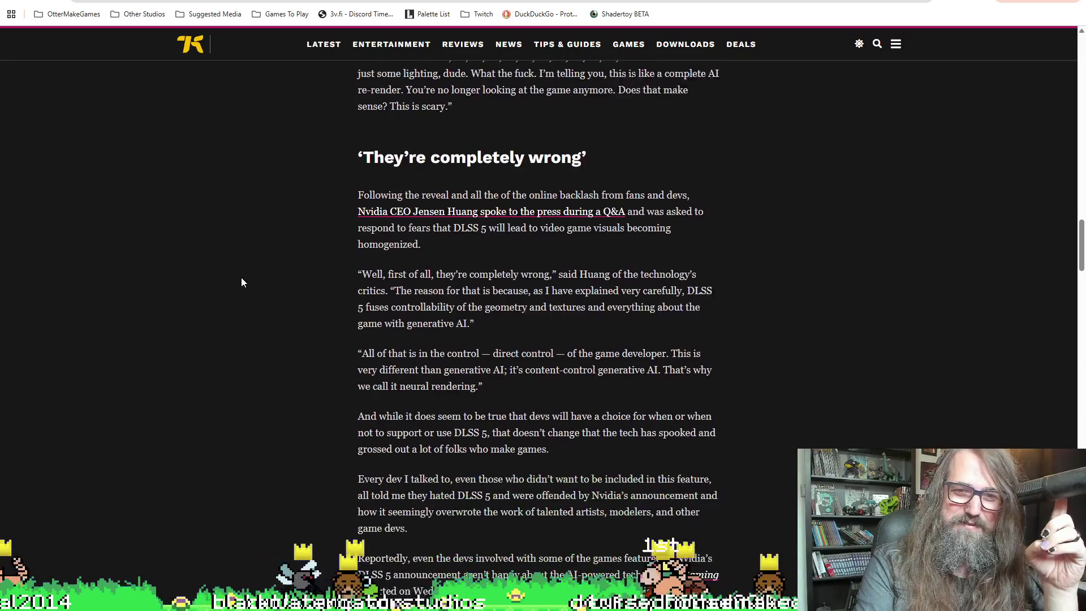
scroll(340, 175, "down", 3)
- Search the article for the Art Attack developer's name, then close the find bar
key("ctrl+f")
type("solid")
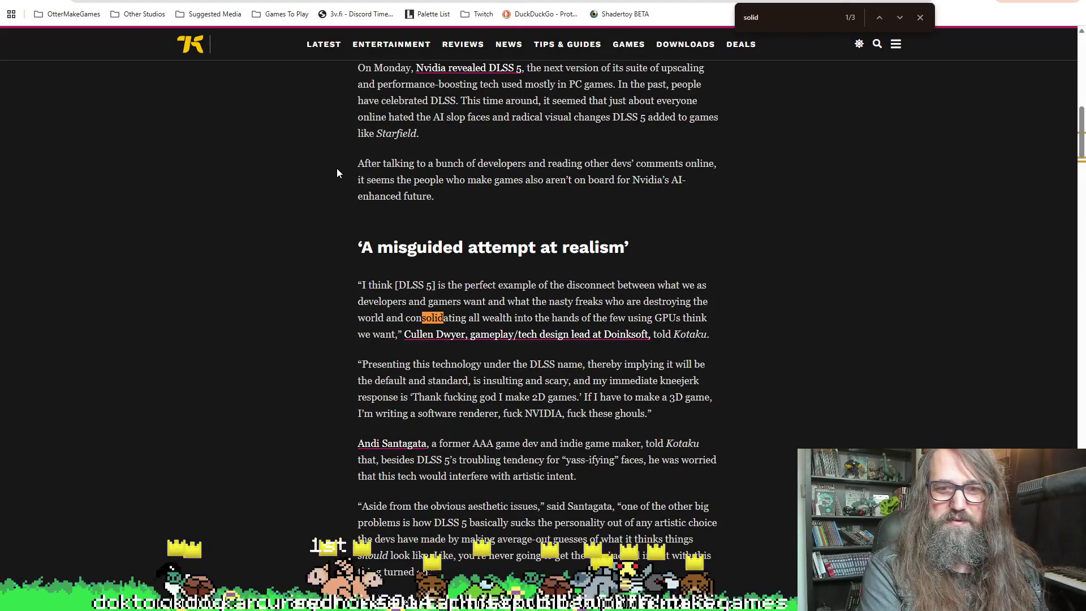
type("p")
scroll(305, 203, "down", 2)
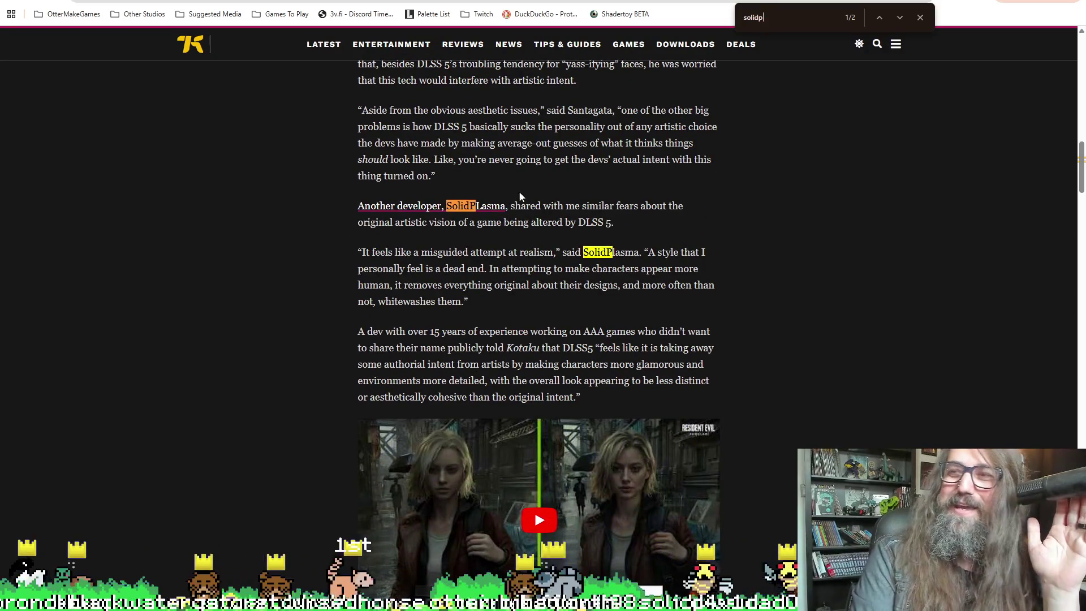
scroll(637, 238, "down", 1)
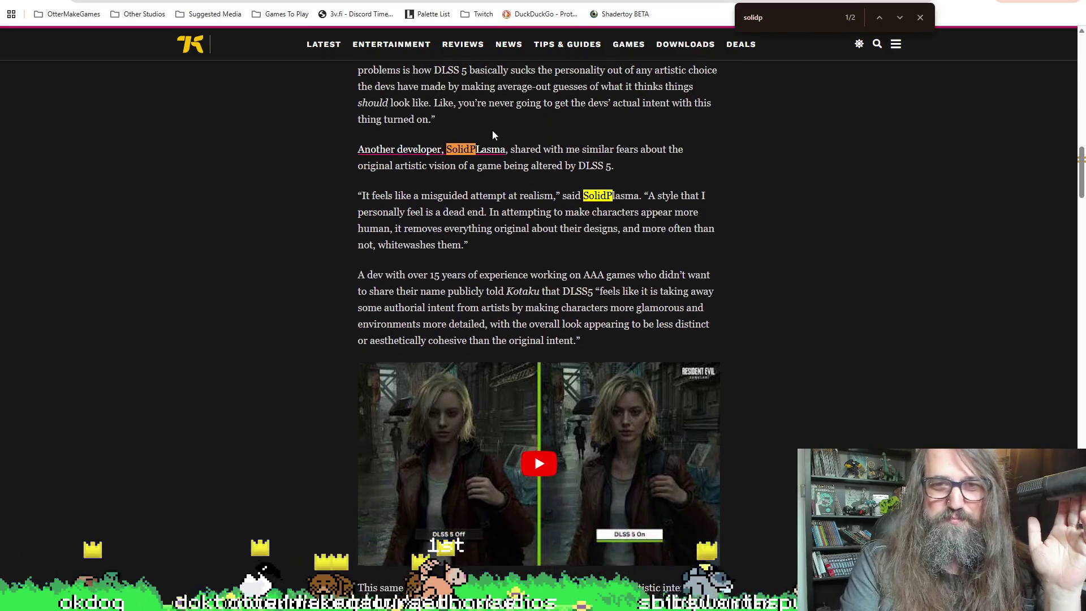
left_click(921, 18)
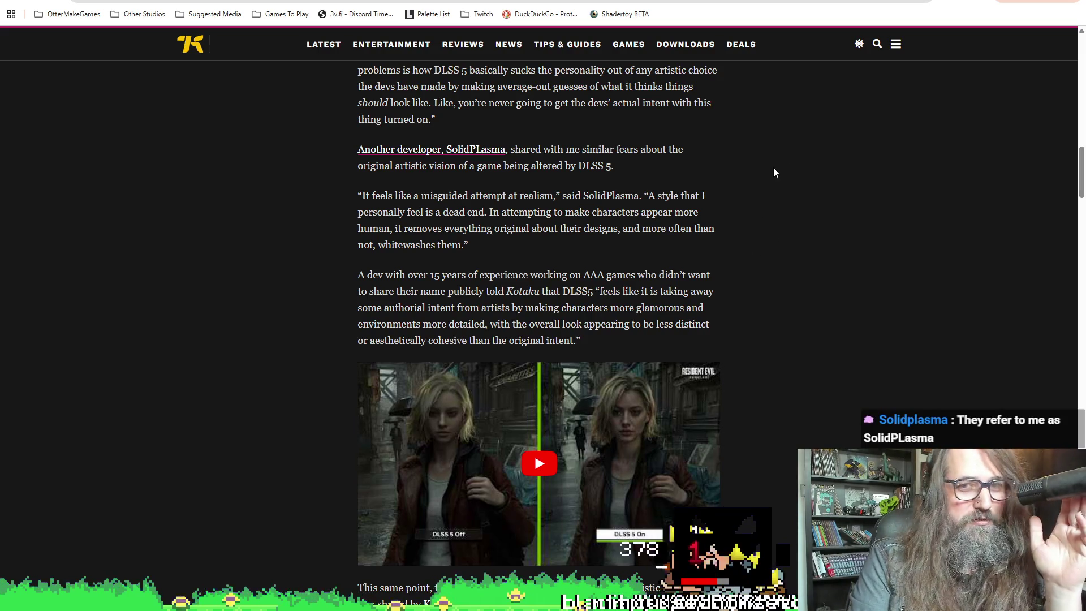
- Read further down the article, then return to the Bluesky post tab
scroll(737, 176, "down", 2)
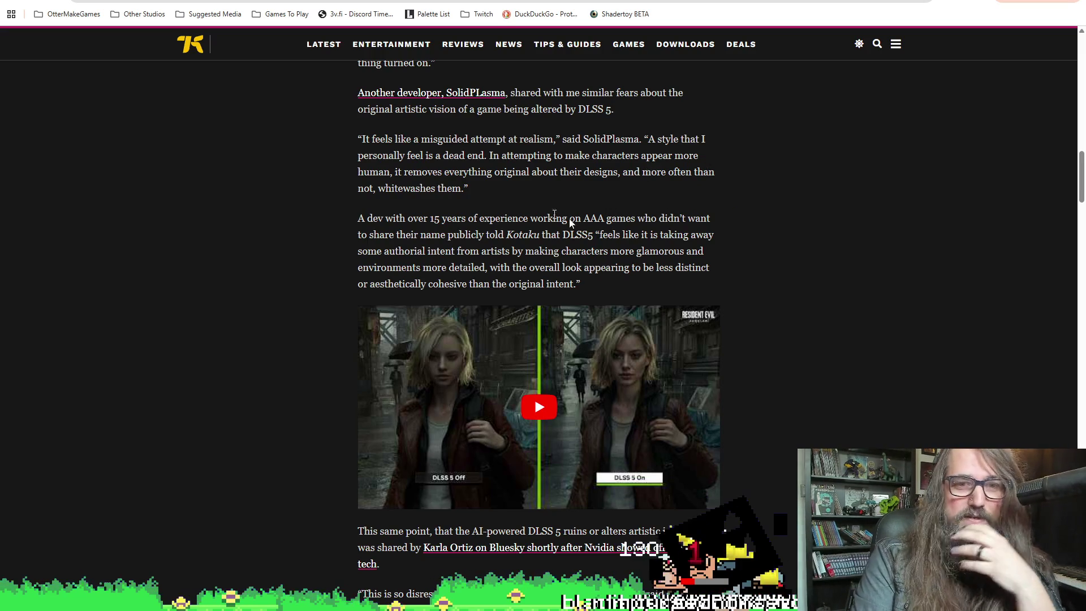
scroll(572, 223, "down", 1)
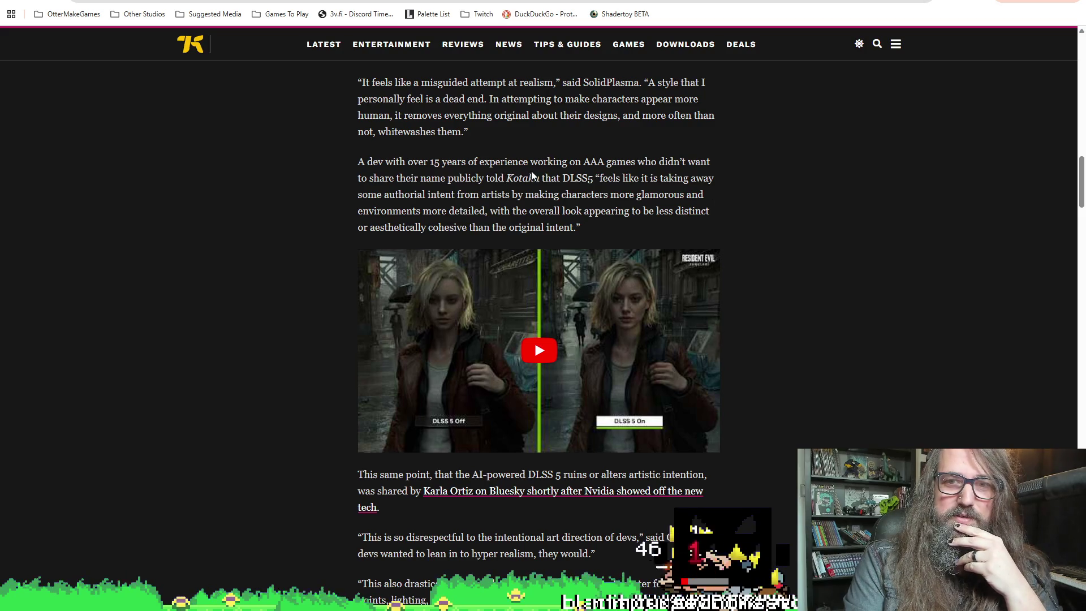
scroll(275, 222, "down", 6)
scroll(275, 222, "up", 9)
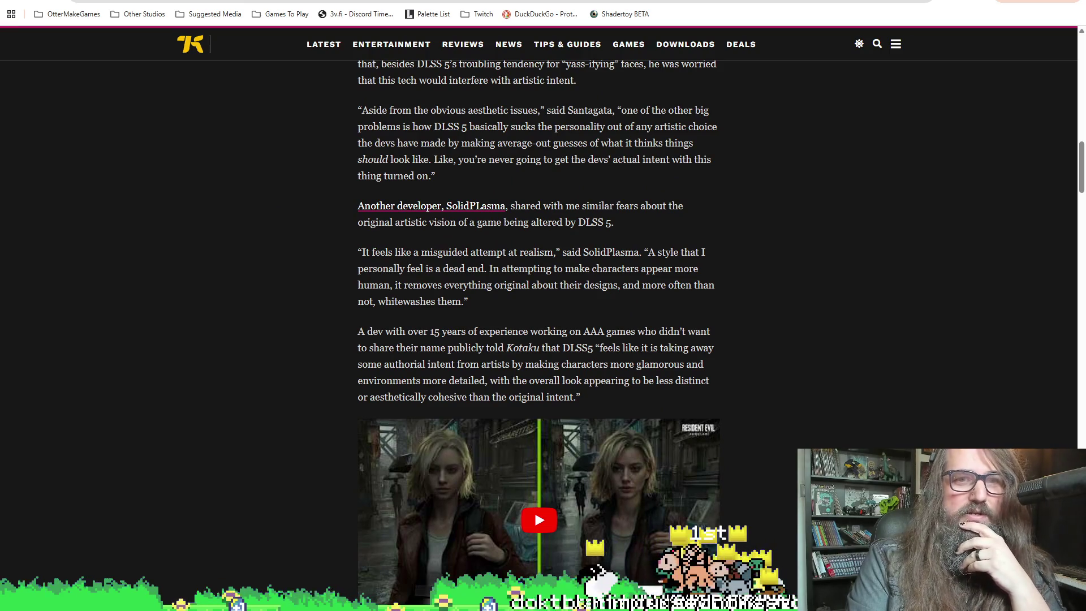
scroll(301, 321, "down", 6)
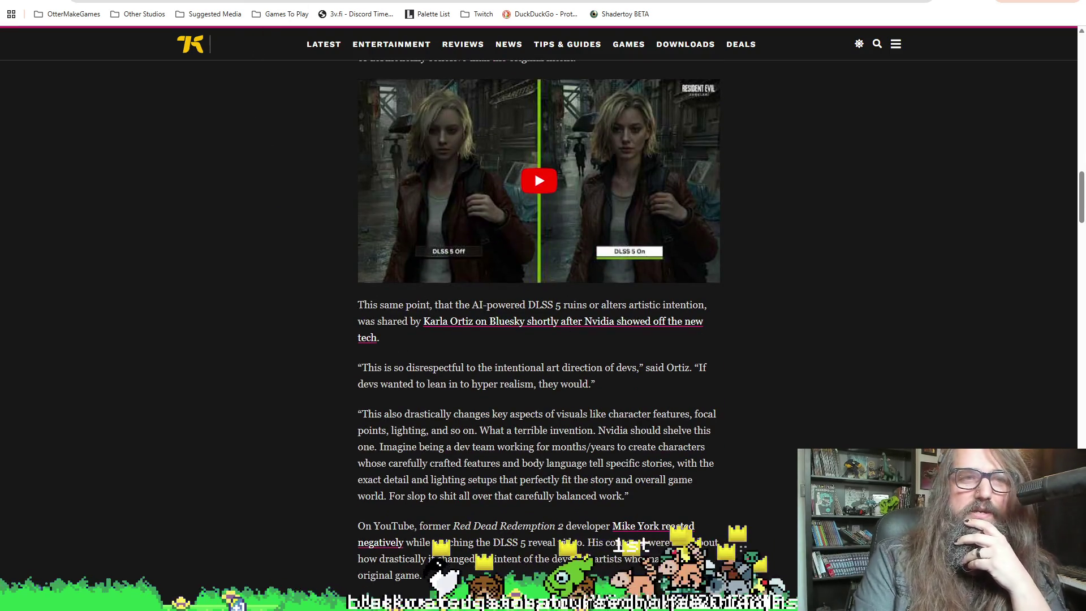
key("ctrl+Tab")
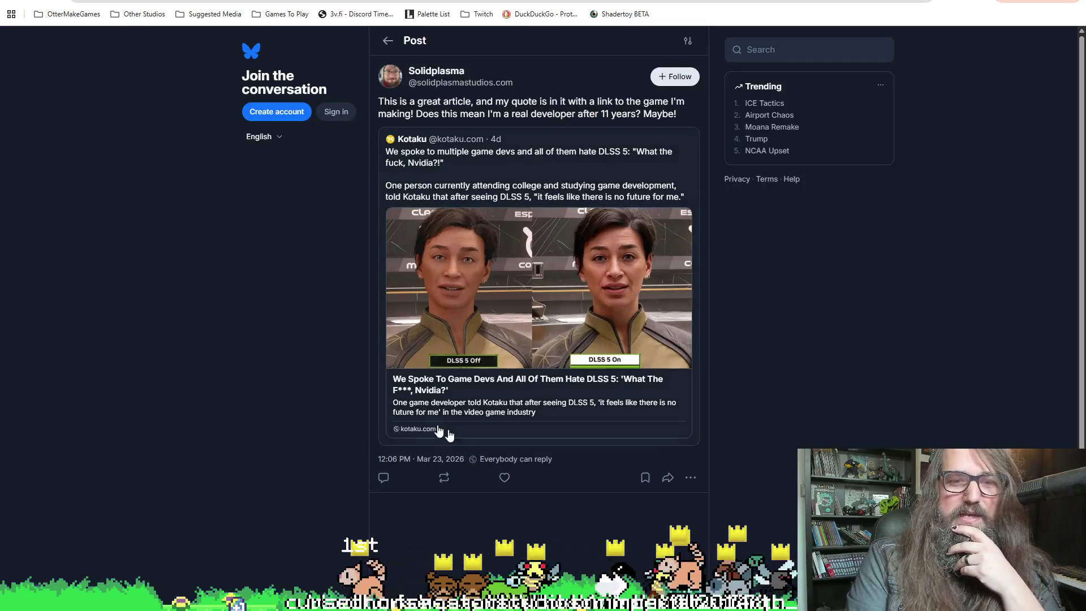
- Try liking the Bluesky post, dismiss the sign-in prompt, and return to GameMaker
left_click(505, 478)
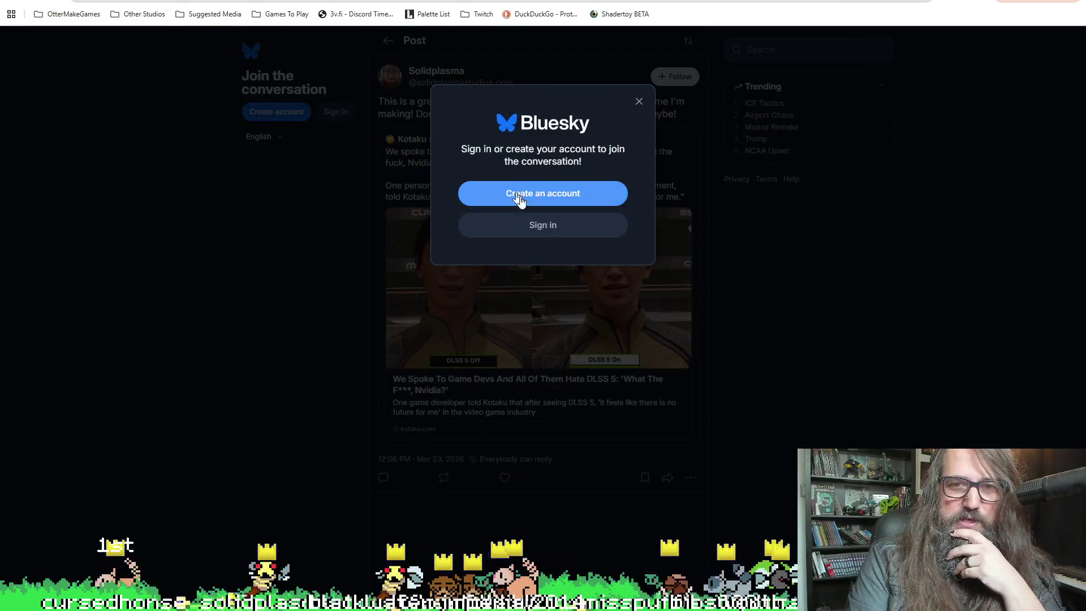
left_click(639, 100)
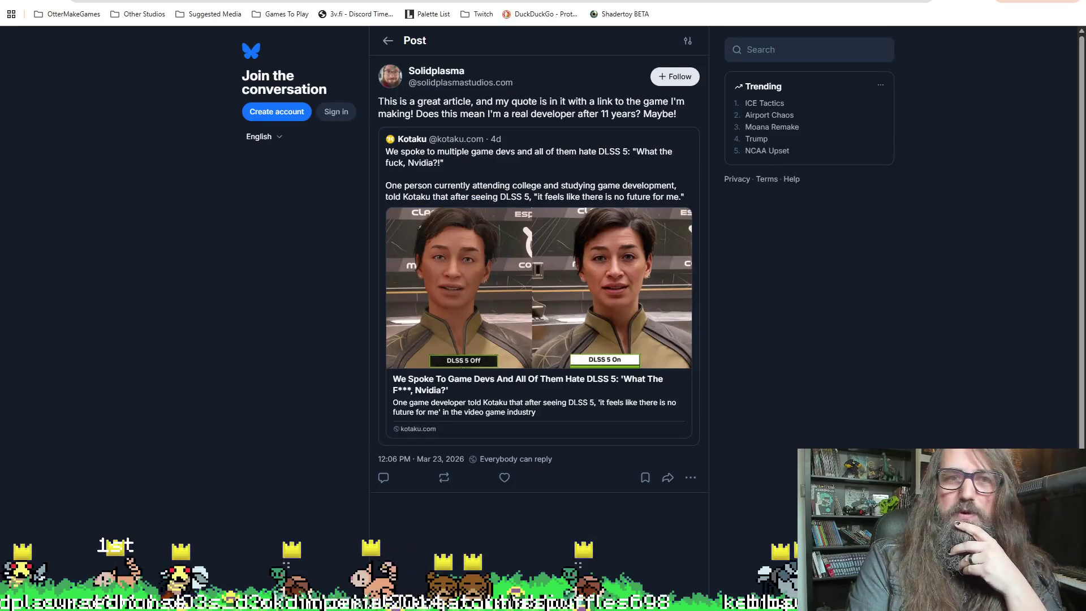
key("alt+Tab")
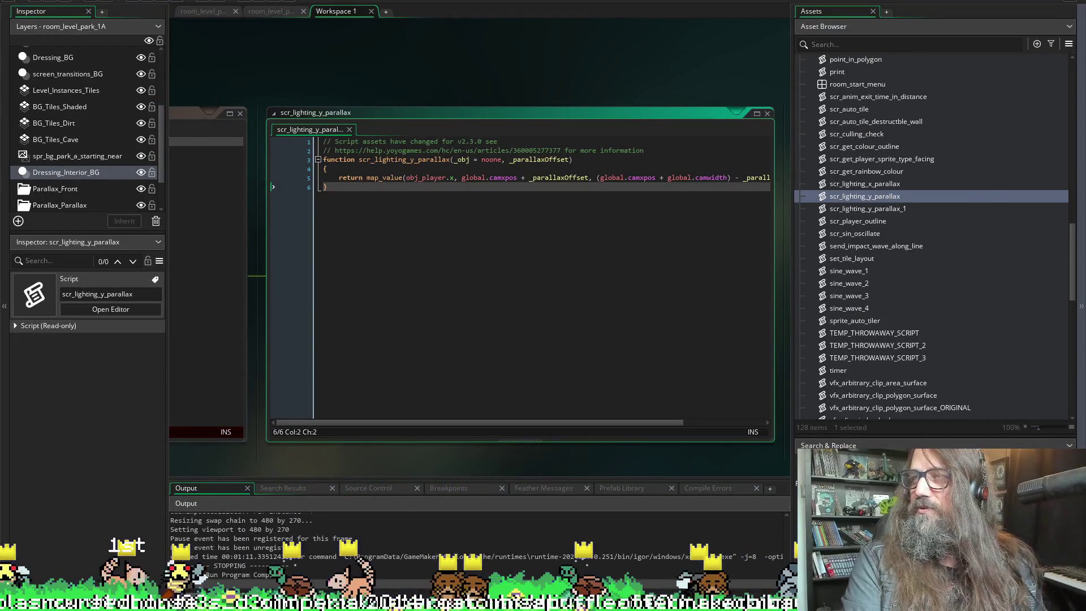
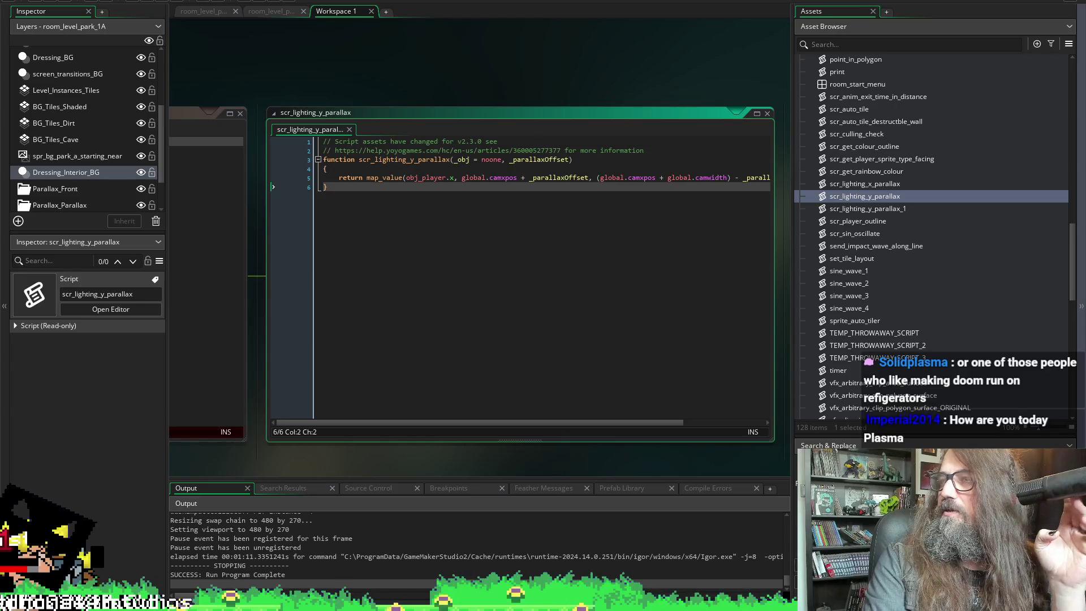
- Switch from GameMaker to the browser showing the YouTube 2D-to-3D GameMaker tutorial
key("alt+Tab")
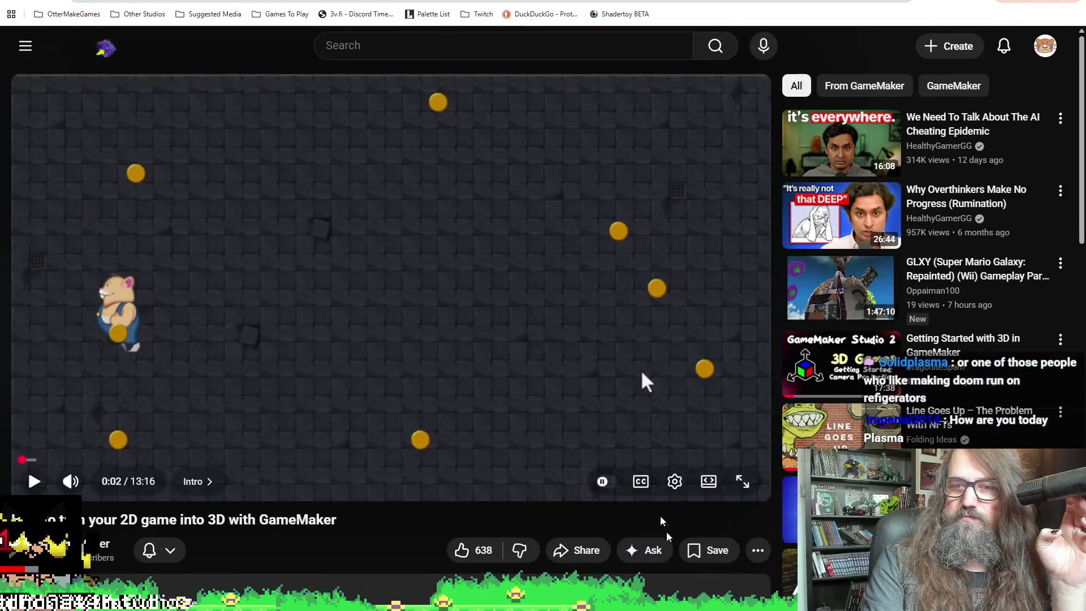
- Put the tutorial in theater mode, start playback and set the volume back to full
left_click(708, 481)
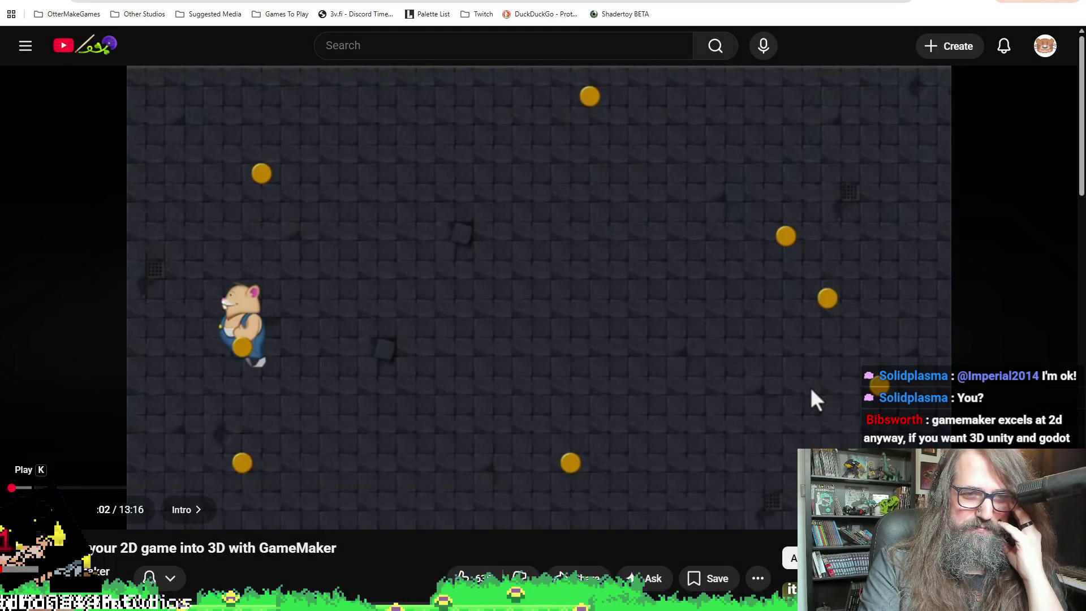
left_click(26, 509)
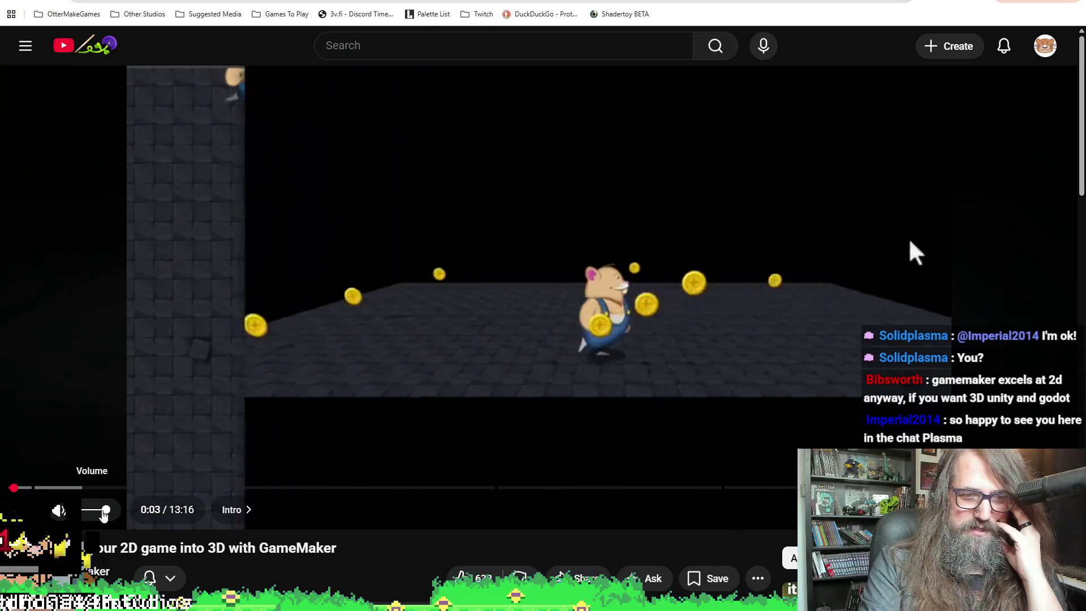
left_click(89, 510)
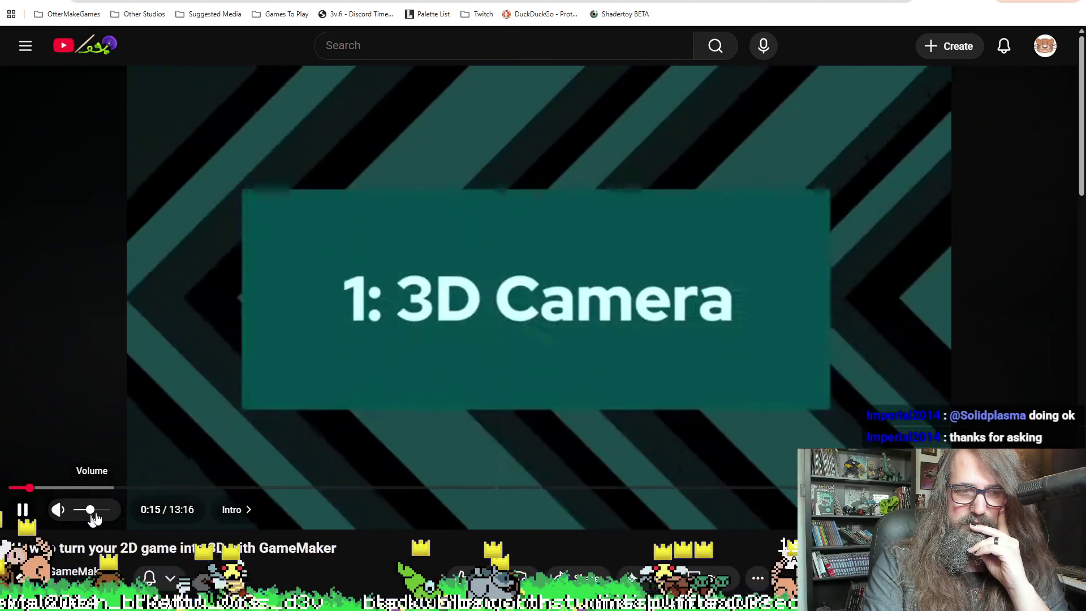
left_click_drag(91, 516, 109, 511)
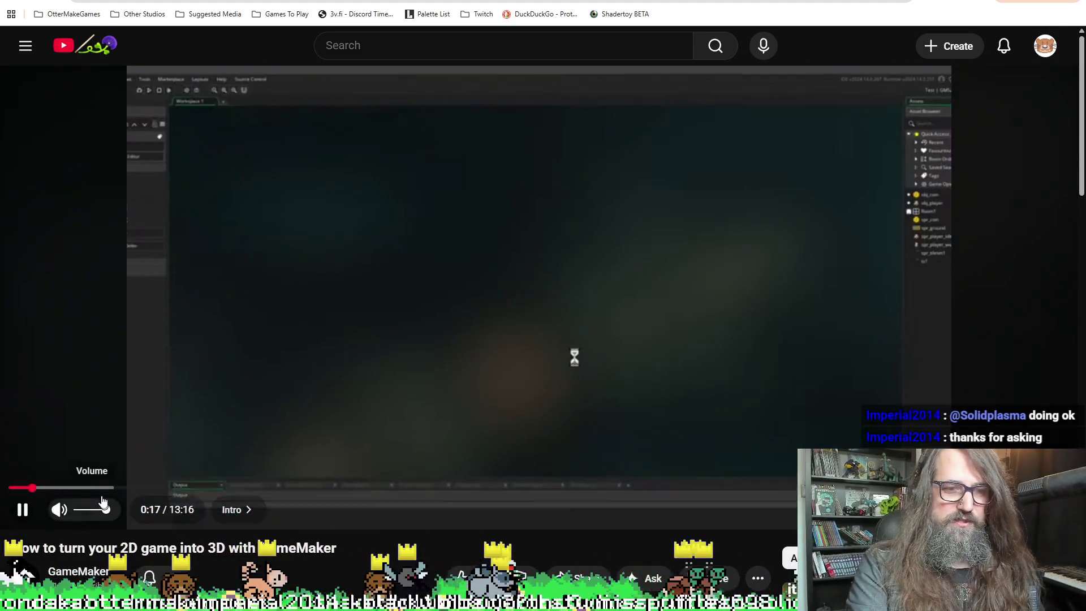
- Jump the tutorial ahead to 11:05 and pause it in the Custom Z Value chapter
left_click_drag(31, 488, 99, 488)
mouse_move(331, 496)
left_mouse_down()
mouse_move(776, 463)
mouse_move(837, 396)
mouse_move(861, 306)
left_mouse_up()
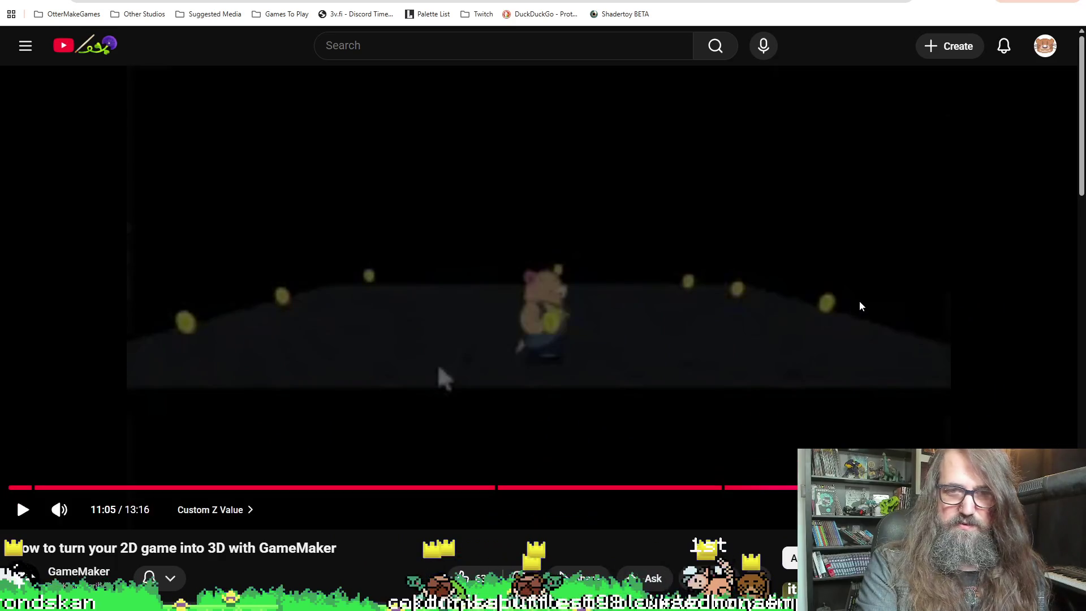
left_click(874, 300)
left_click(874, 300)
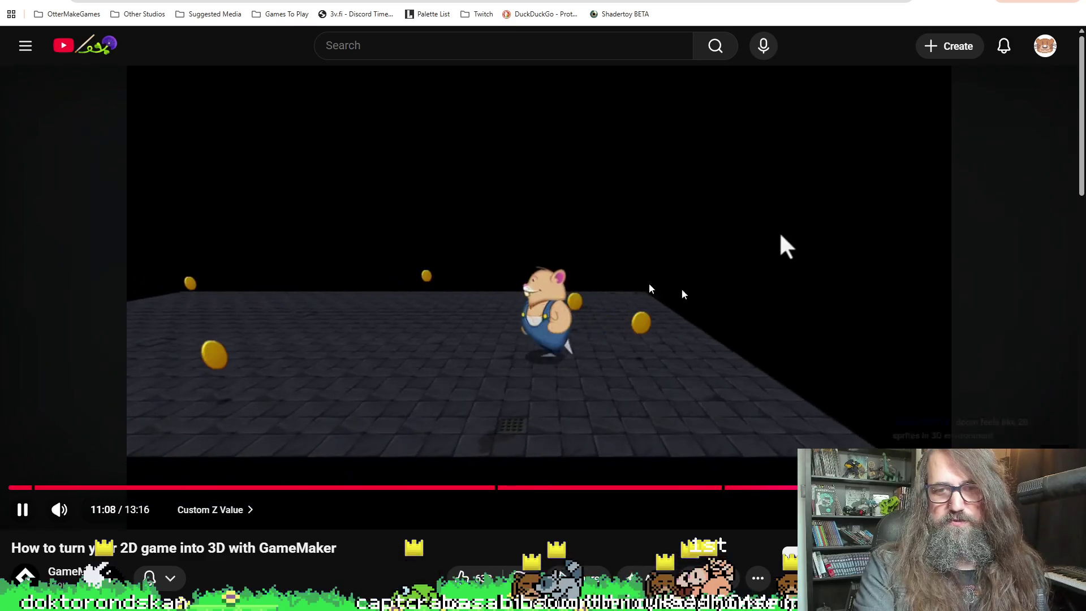
left_click(413, 153)
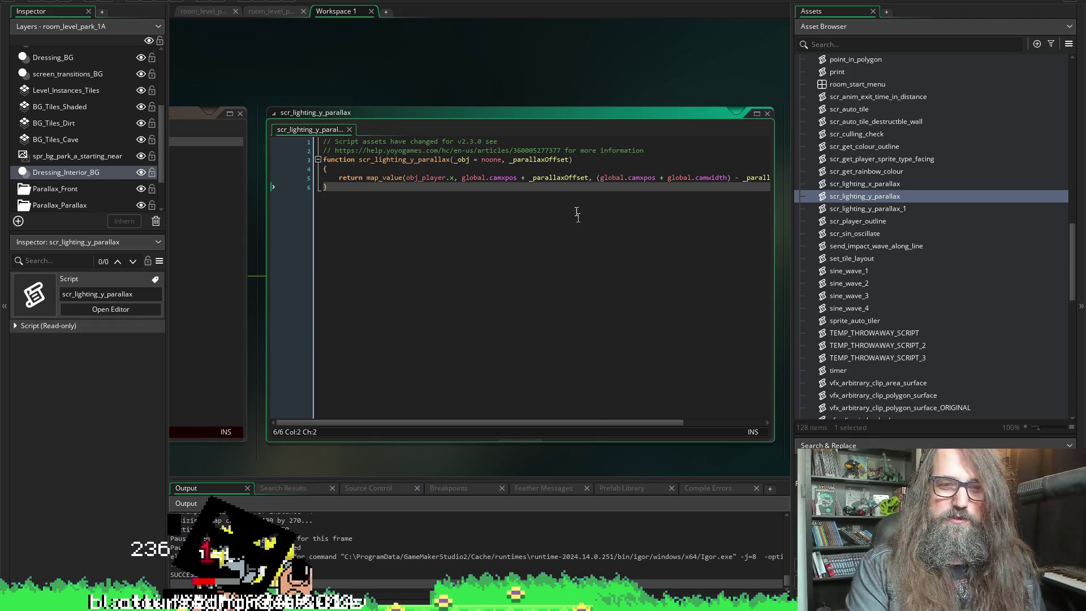
- Open the argument list of the scr_lighting_y_parallax call in the Step event
scroll(415, 39, "up", 3)
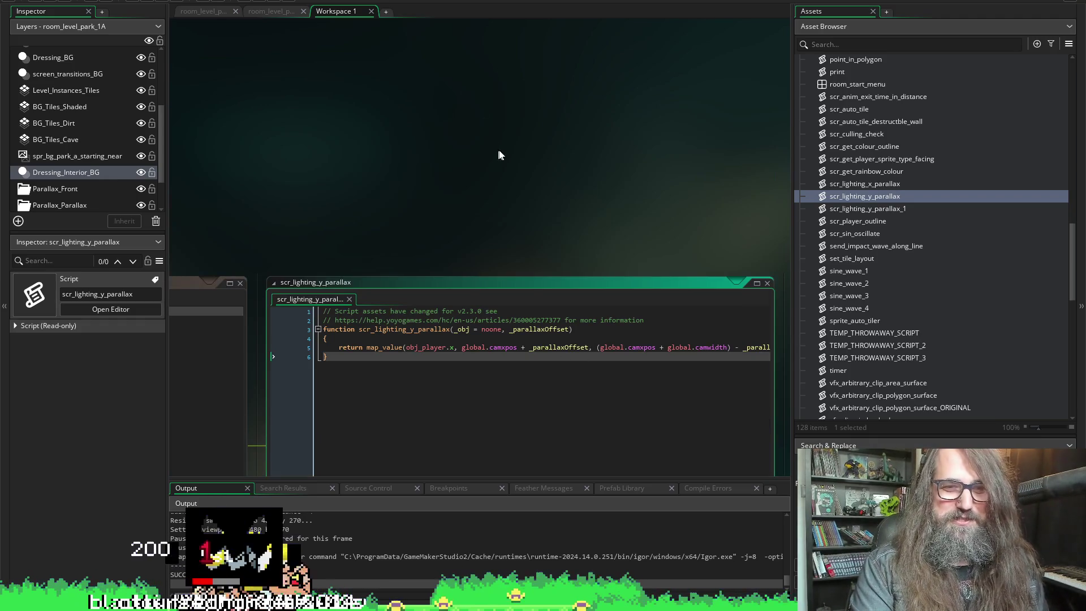
scroll(428, 188, "right", 3)
scroll(429, 173, "left", 3)
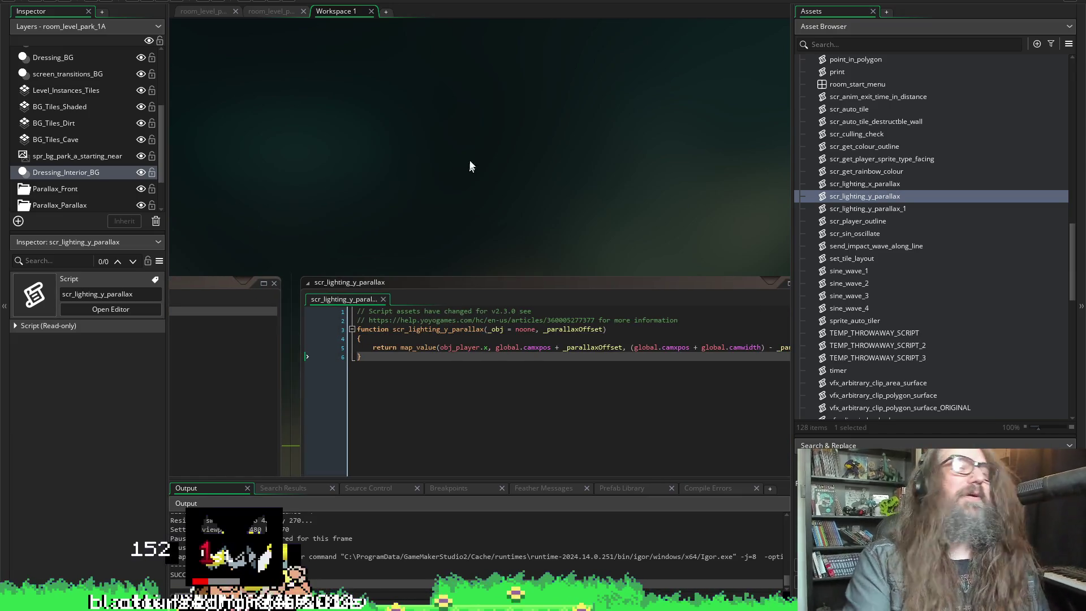
scroll(385, 190, "left", 5)
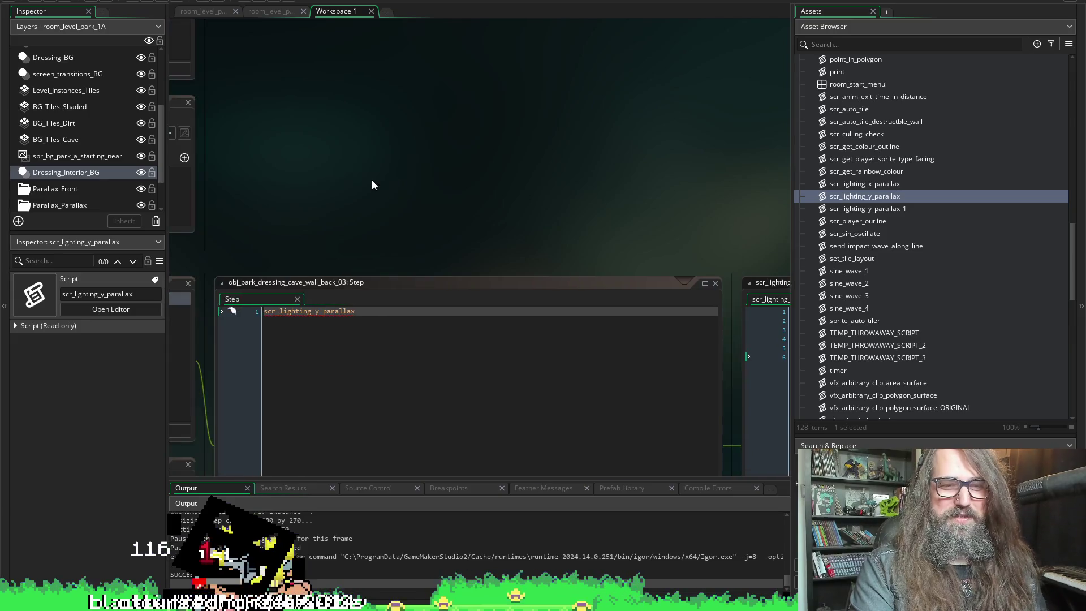
left_click(374, 308)
type("(")
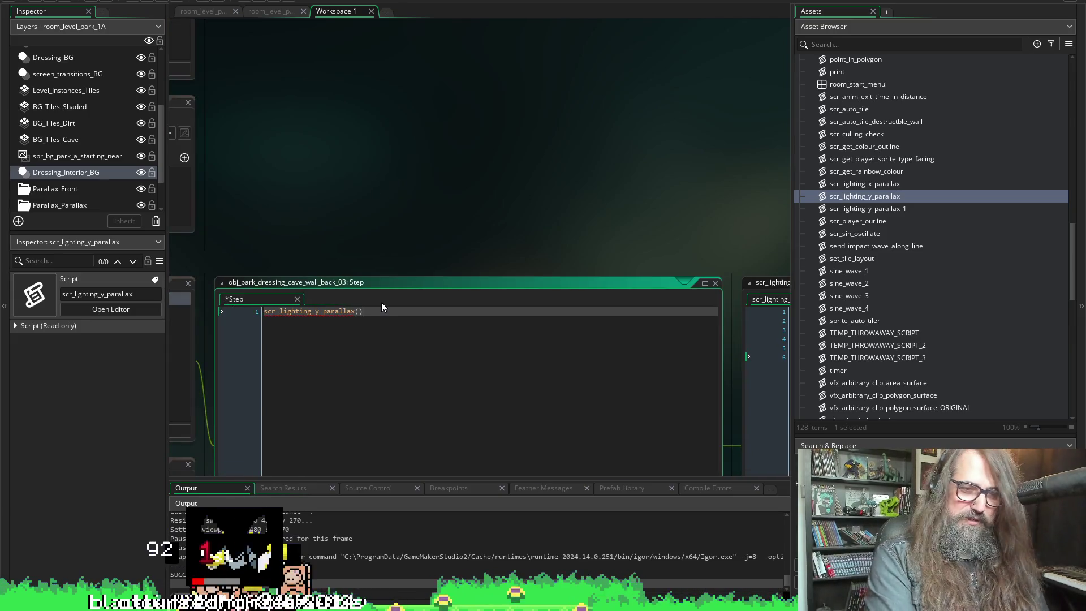
- Enter self as the first argument, leaving the offset argument empty
scroll(582, 195, "right", 5)
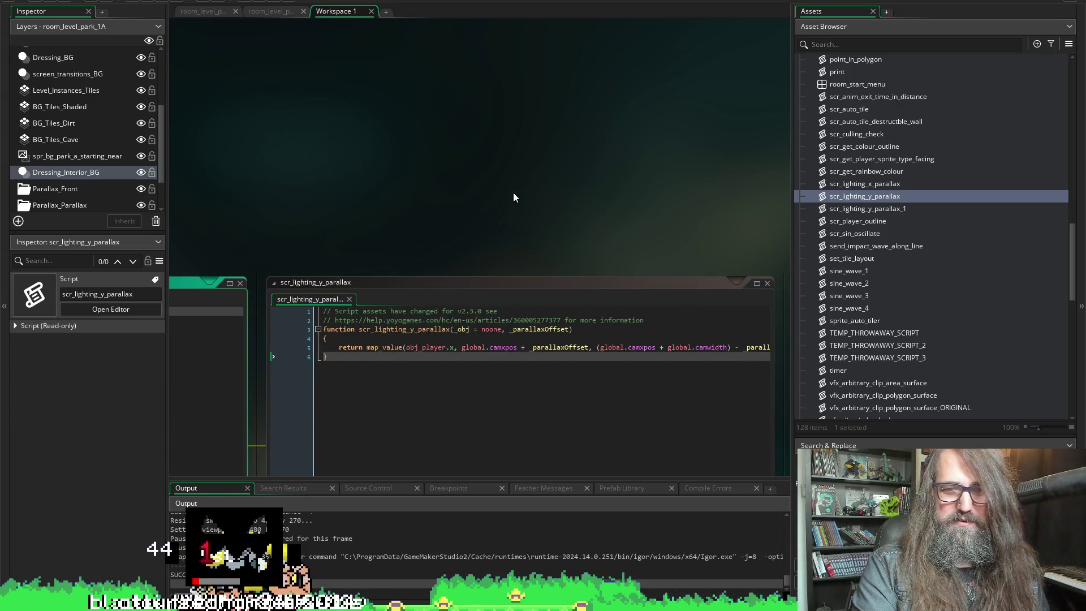
scroll(505, 181, "left", 5)
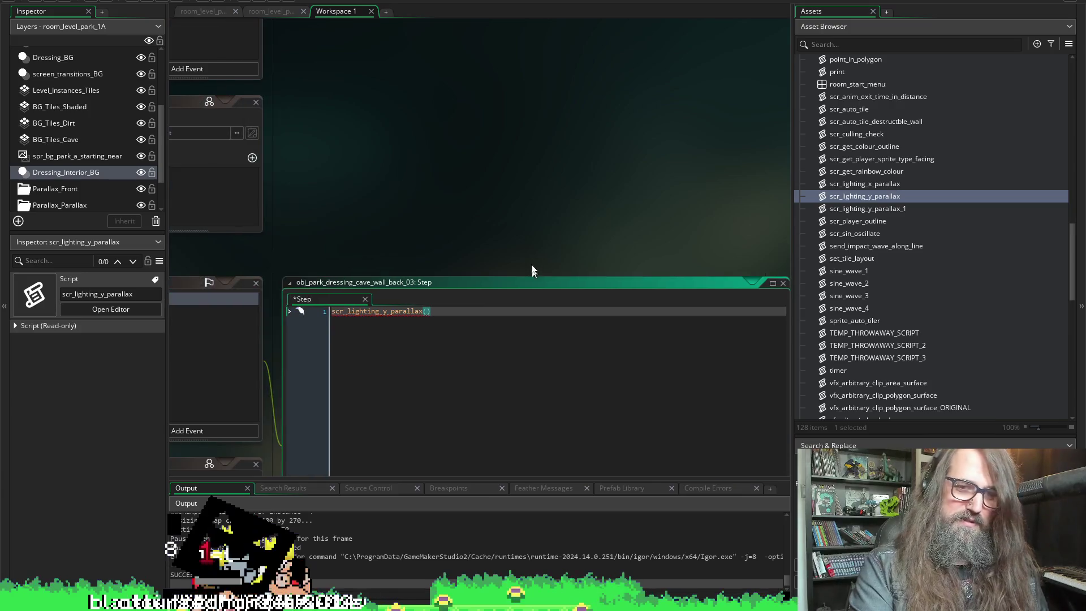
type("self,")
scroll(461, 155, "right", 1)
scroll(509, 245, "right", 10)
scroll(379, 268, "left", 8)
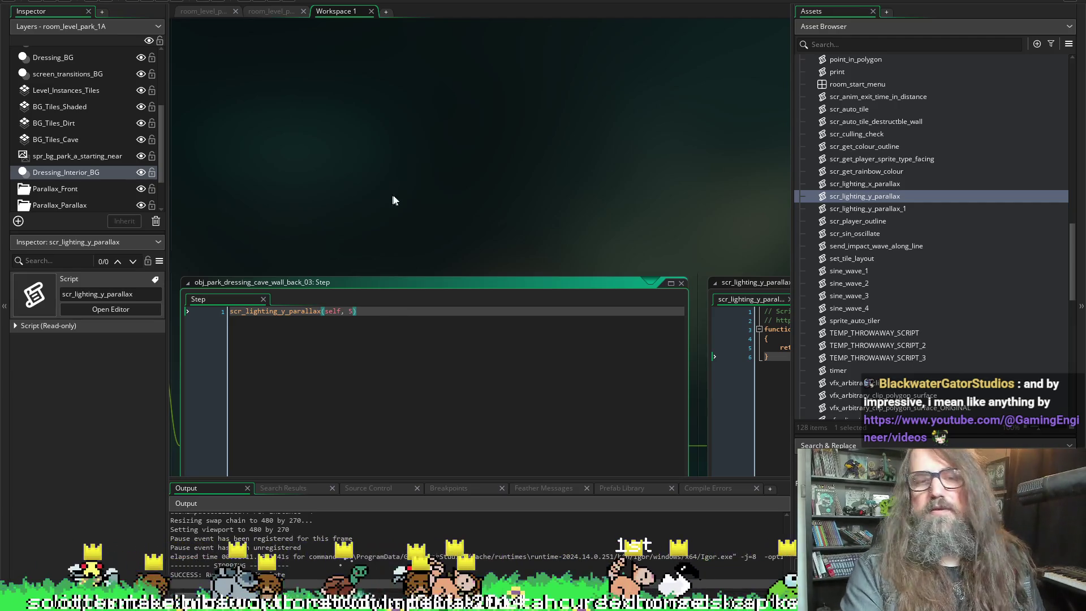
scroll(485, 159, "right", 10)
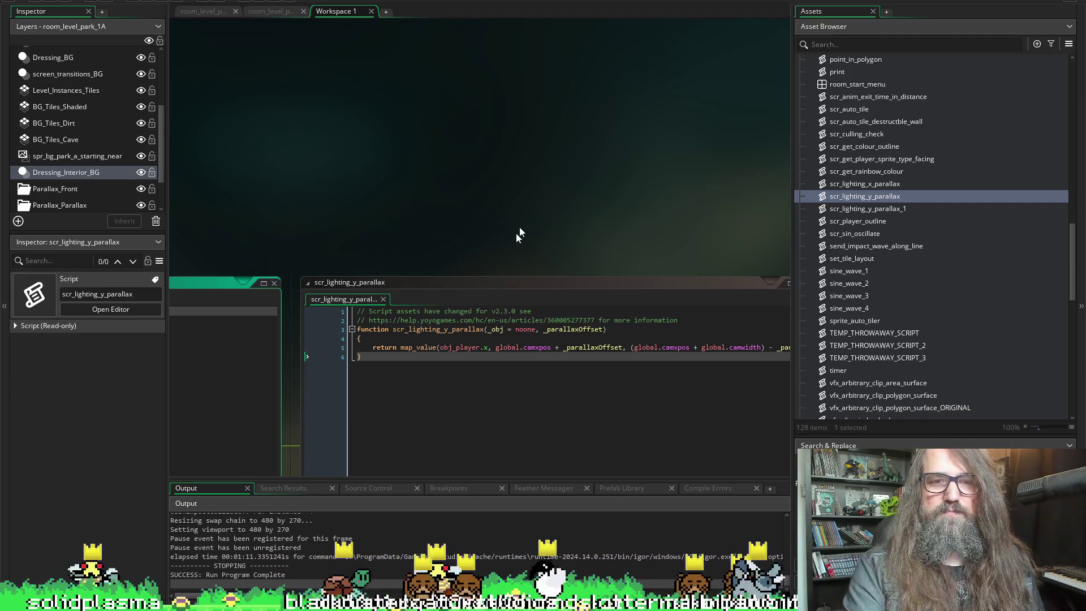
scroll(547, 195, "left", 10)
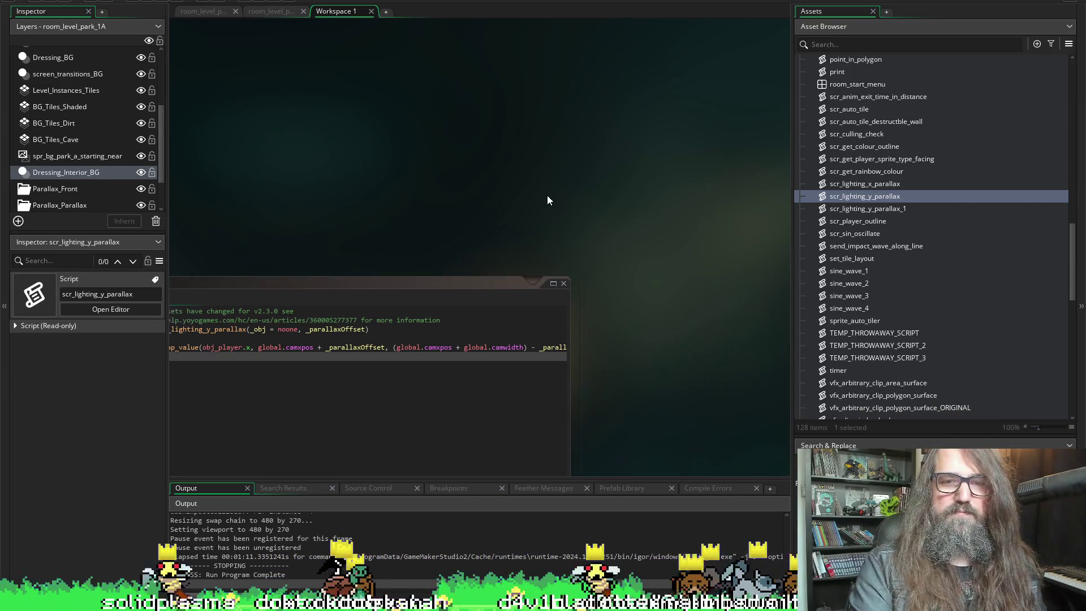
scroll(352, 231, "left", 5)
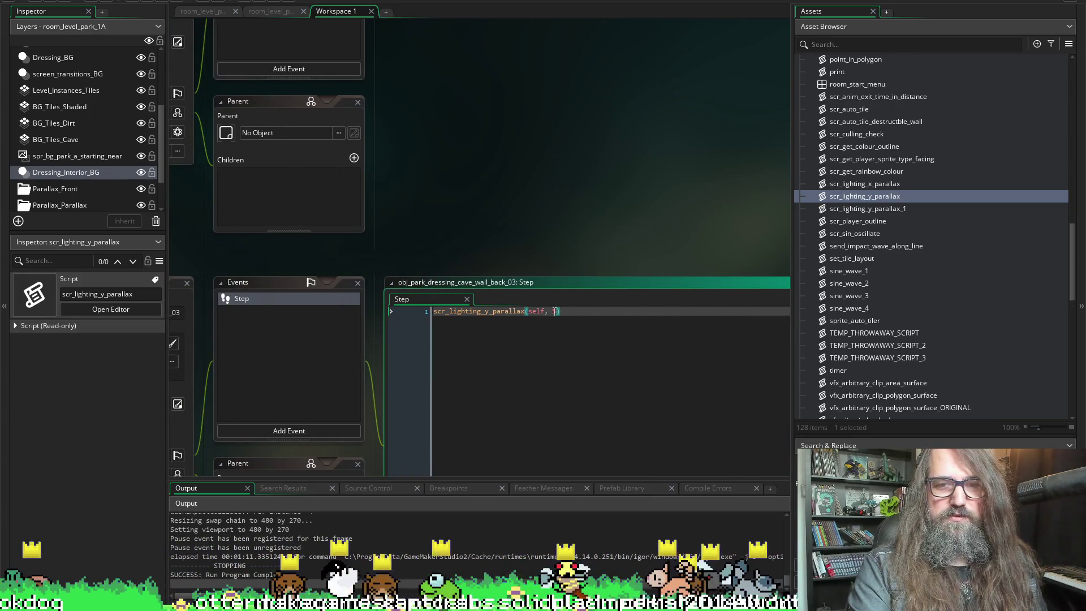
- Set the offset to 100 and copy the scr_lighting_y_parallax(self, 100) call onto a second line
type("100")
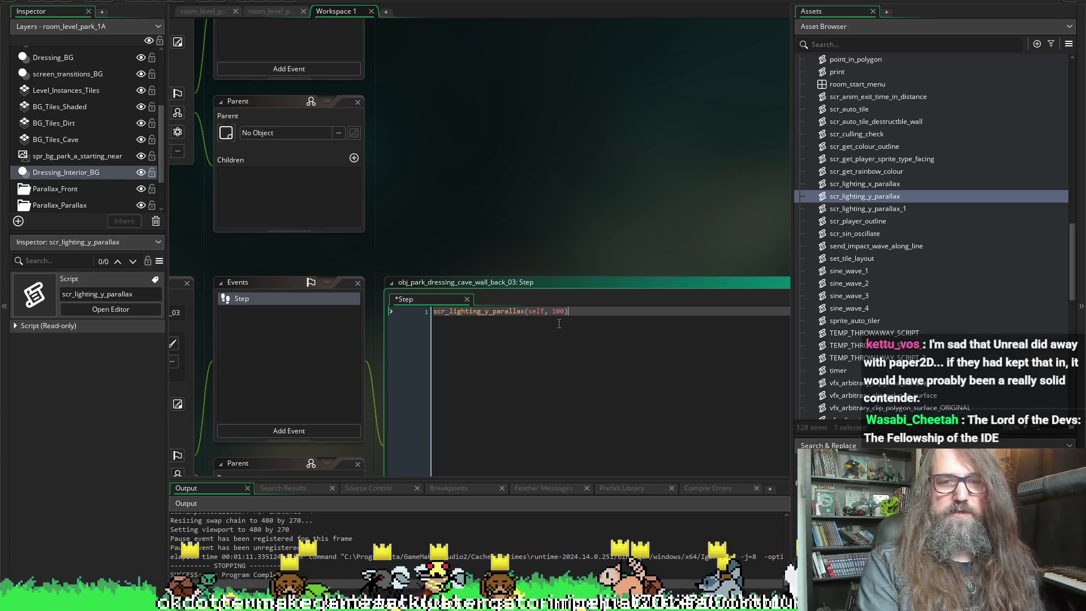
key("shift+Home")
key("ctrl+c")
key("End")
key("Return")
key("ctrl+v")
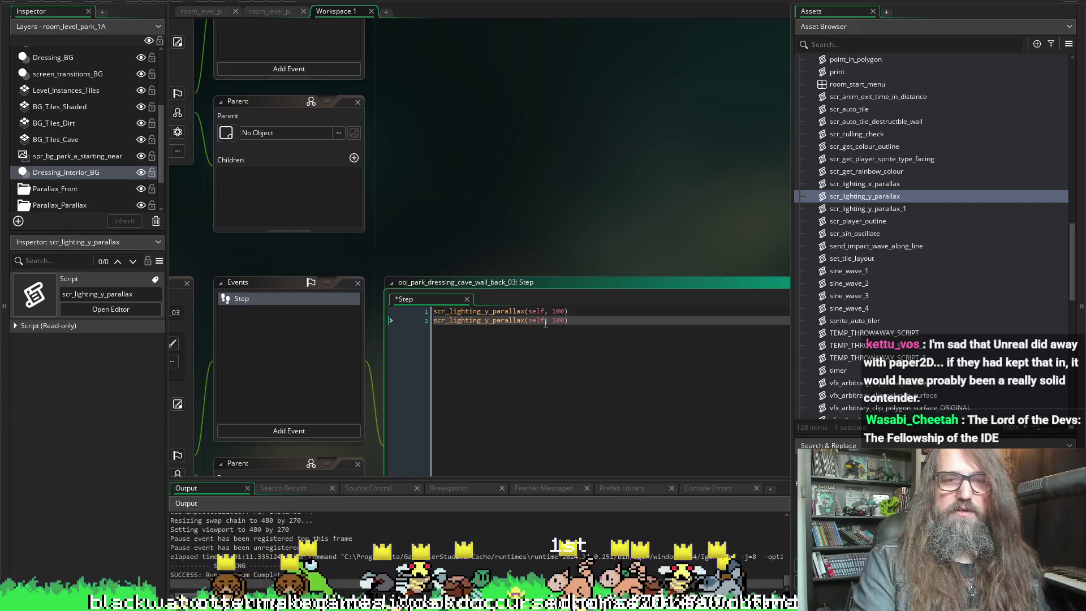
- Make one copy call scr_lighting_x_parallax(self, 100), undoing an accidental line deletion
left_click(490, 320)
type("x")
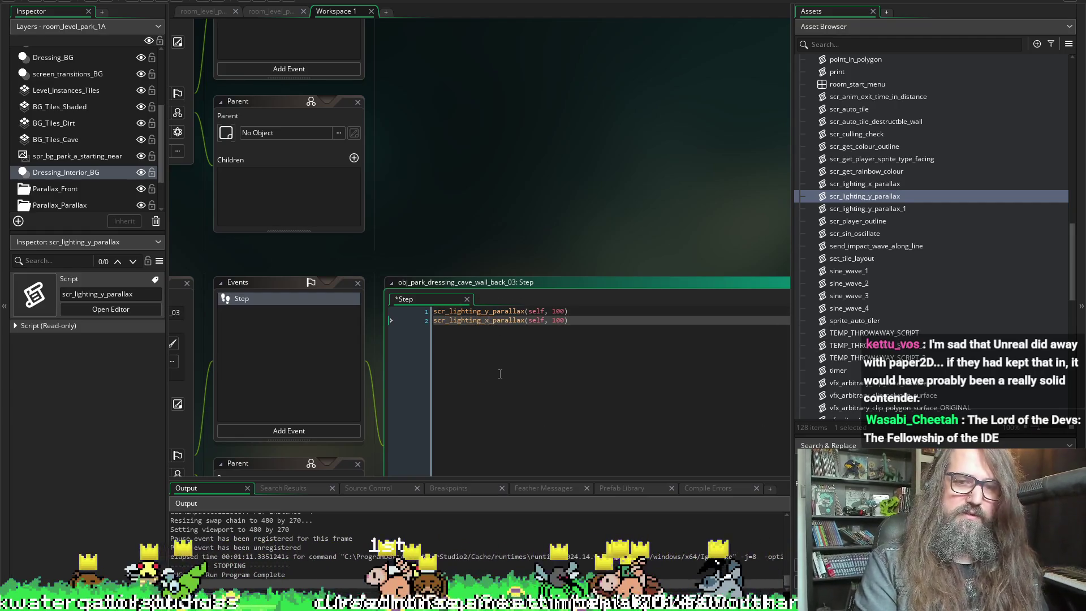
key("End")
key("shift+Home")
key("BackSpace")
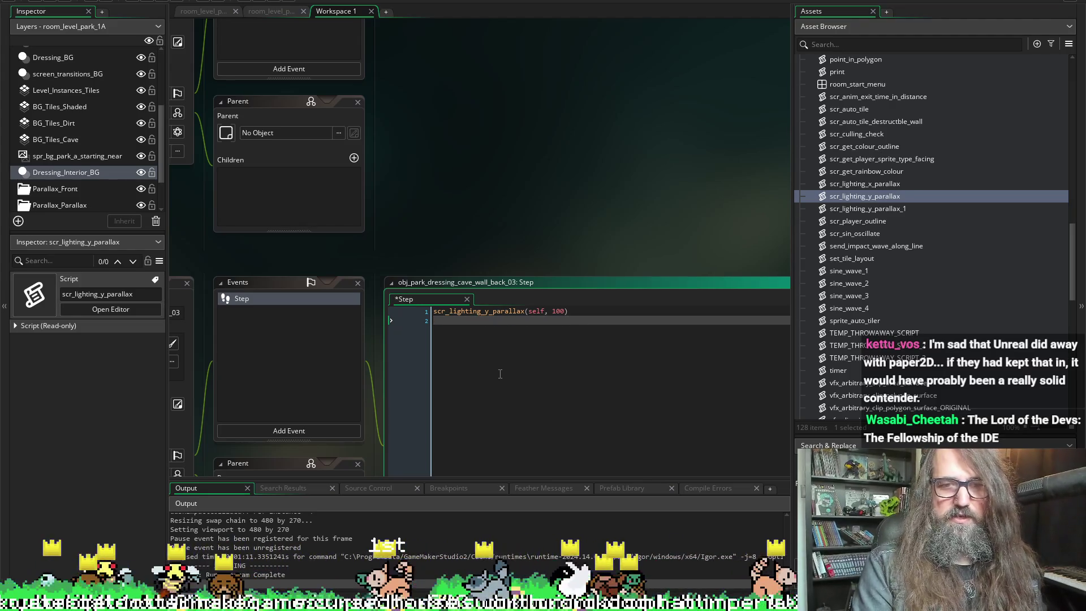
key("Up")
key("ctrl+z")
key("ctrl+z")
key("ctrl+z")
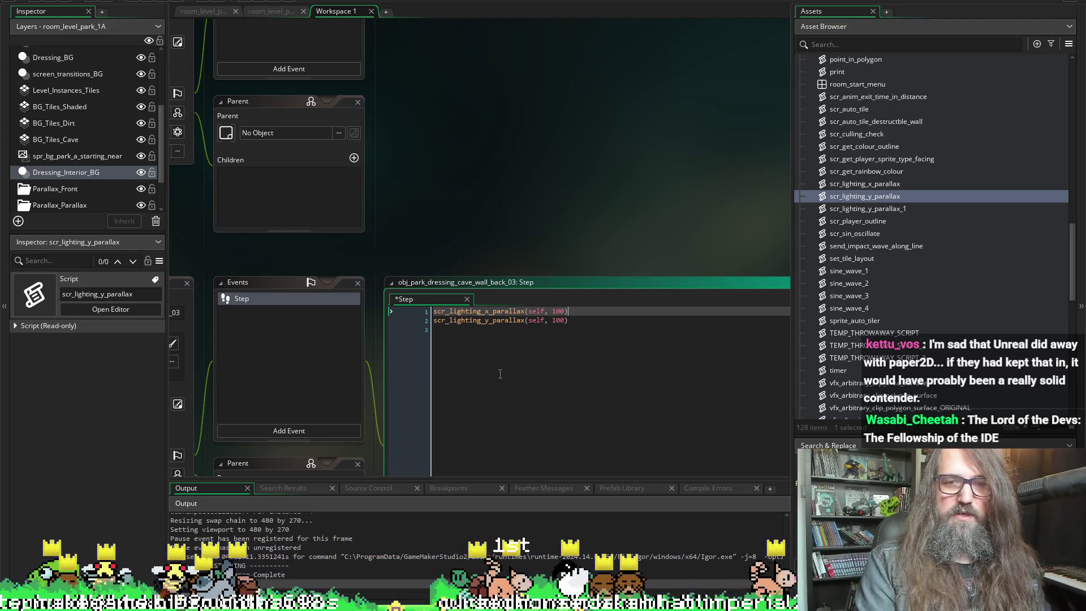